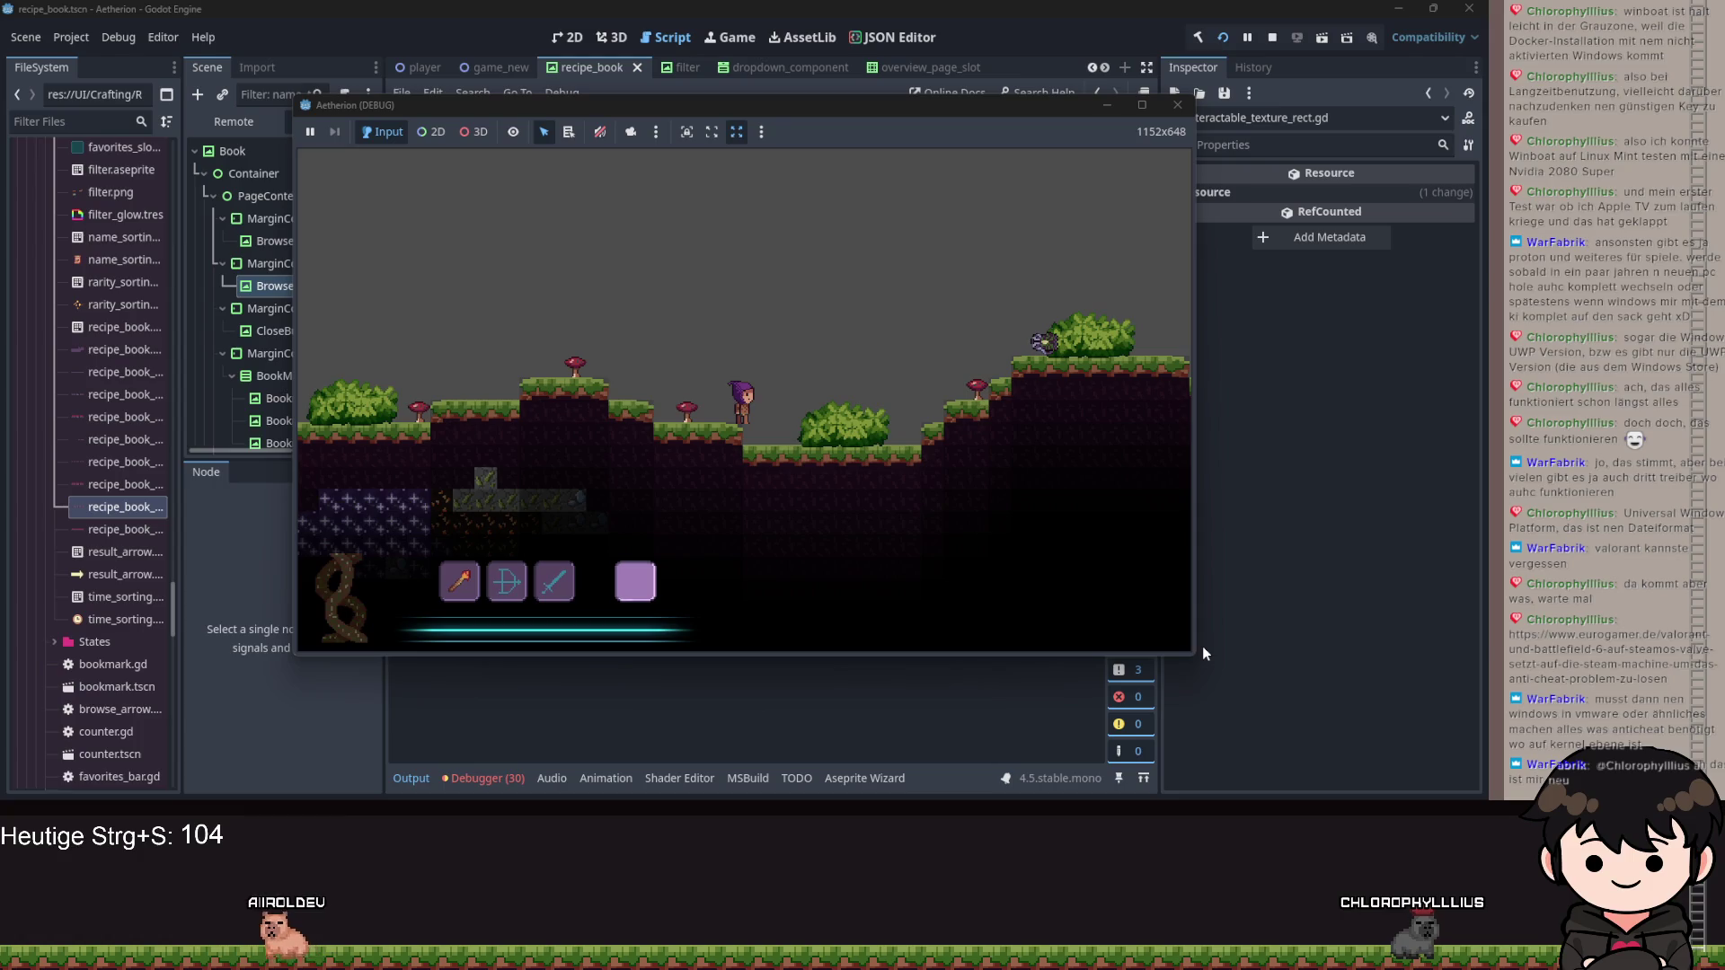
In the Aetherion game, walk right to collect an item and open the recipe book.
click(967, 434)
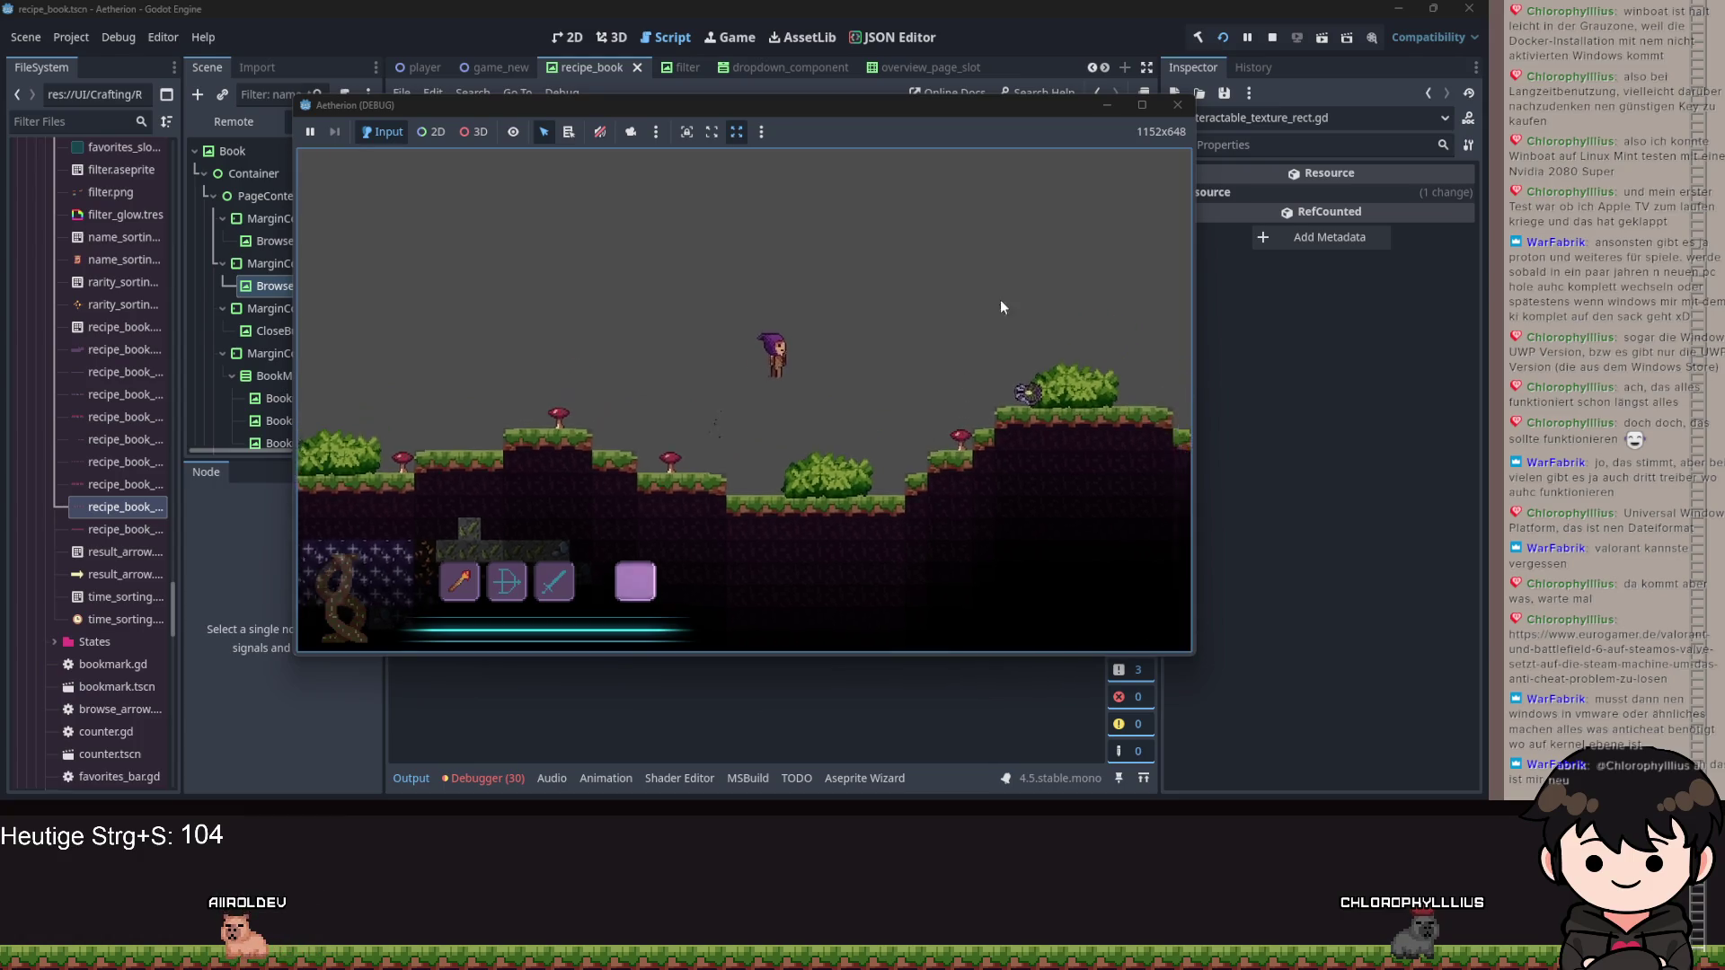
key(Escape)
click(446, 350)
key(Escape)
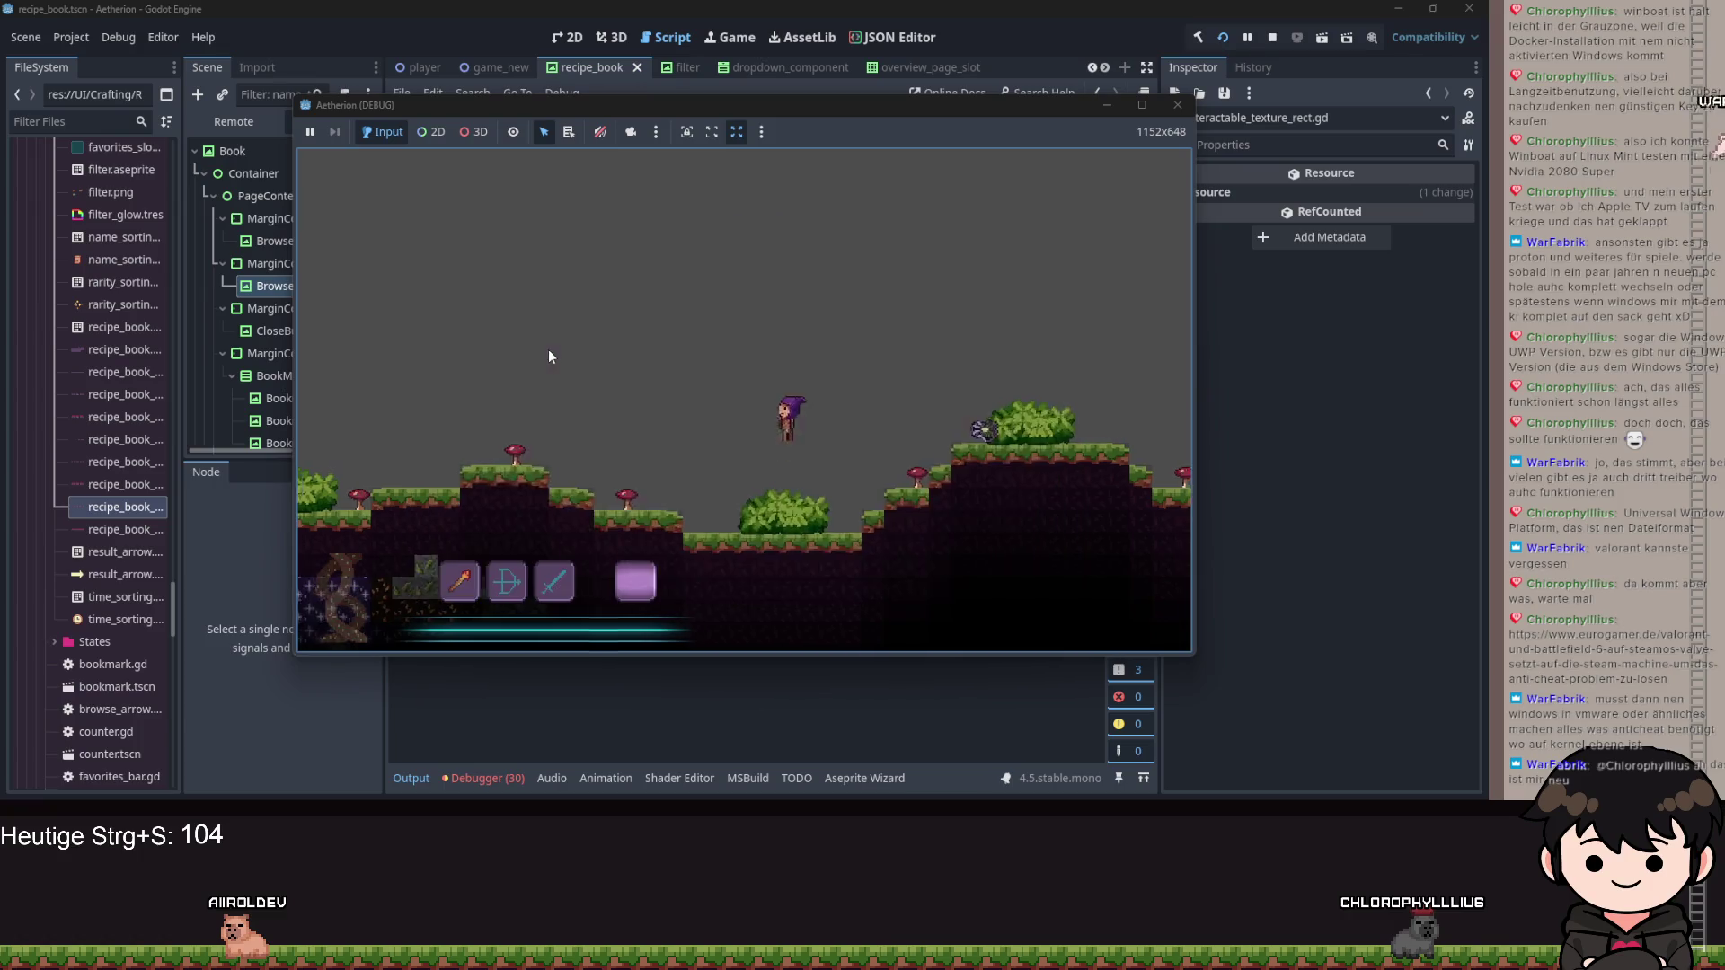
key(d)
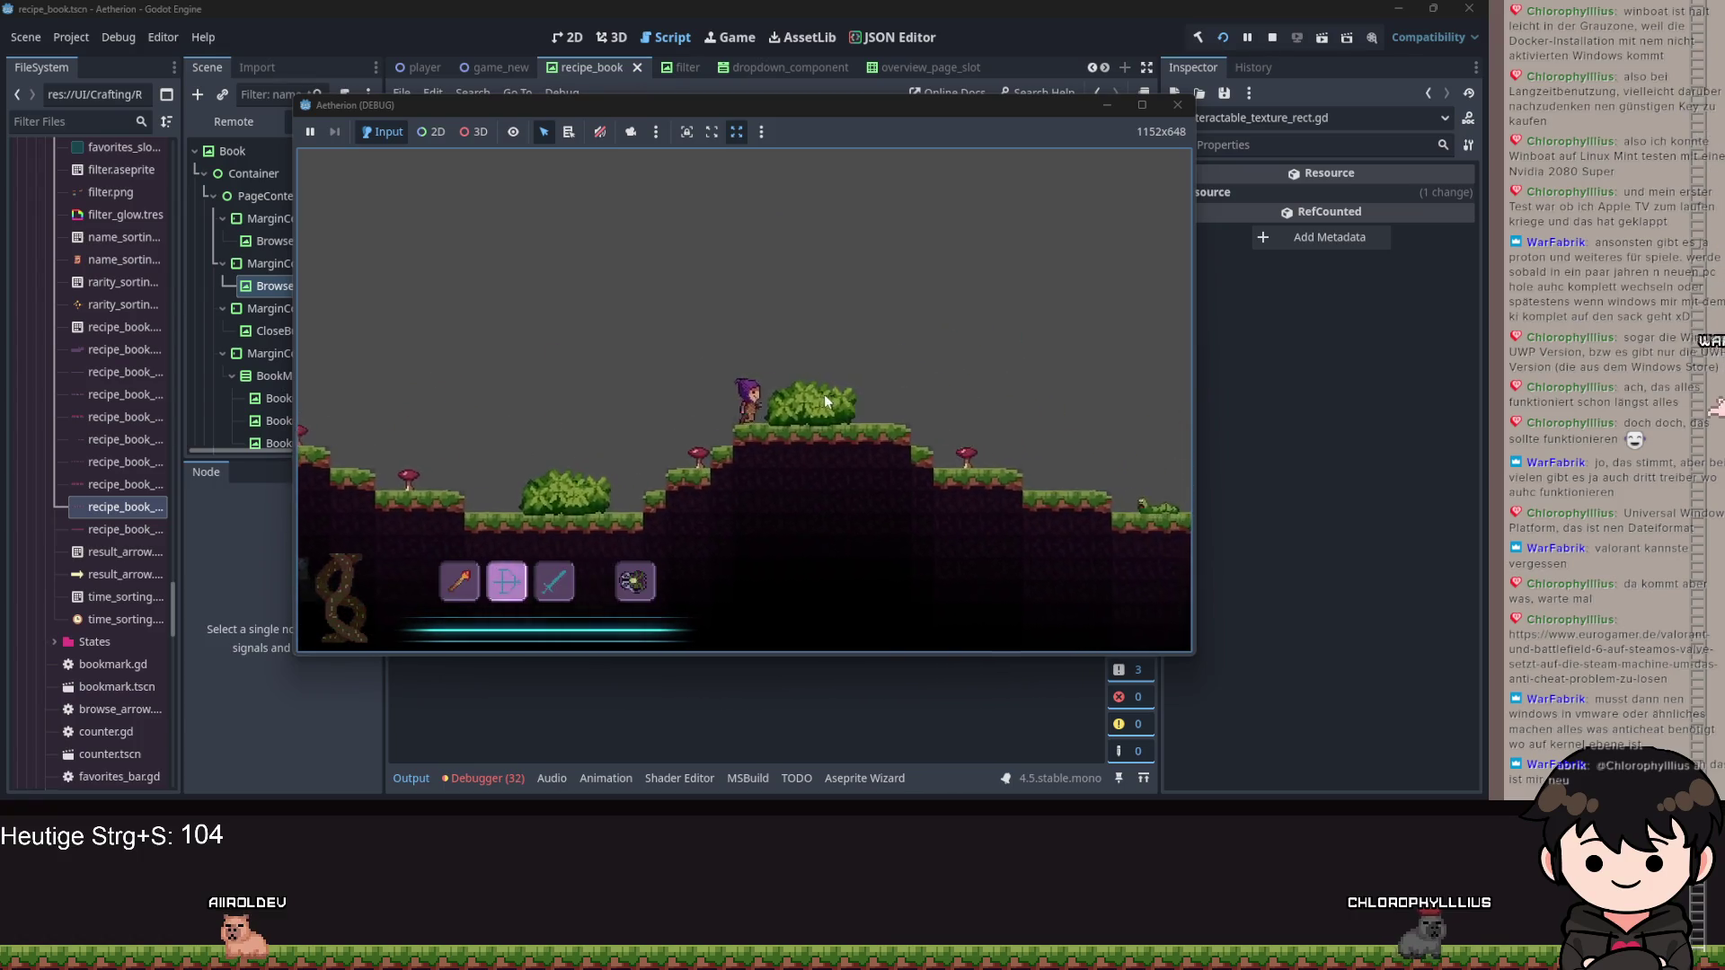
key(b)
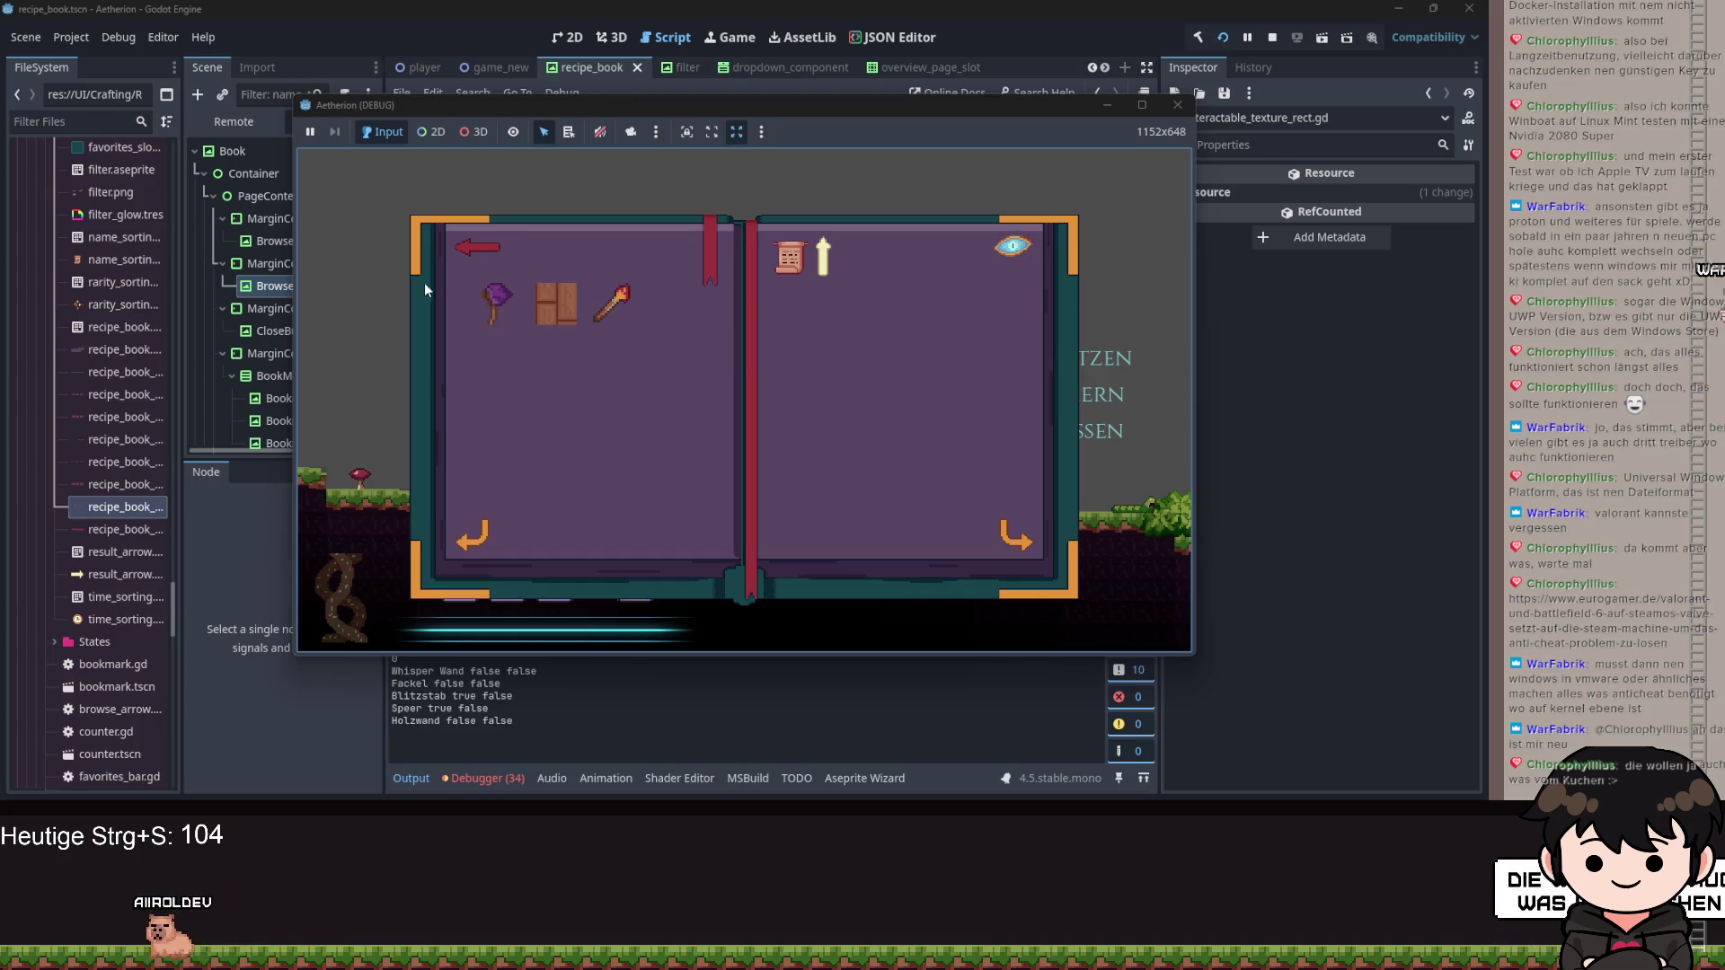
Split the first inventory stack into the slot below, then recheck the recipe book's recipes.
click(475, 249)
drag(645, 365, 643, 414)
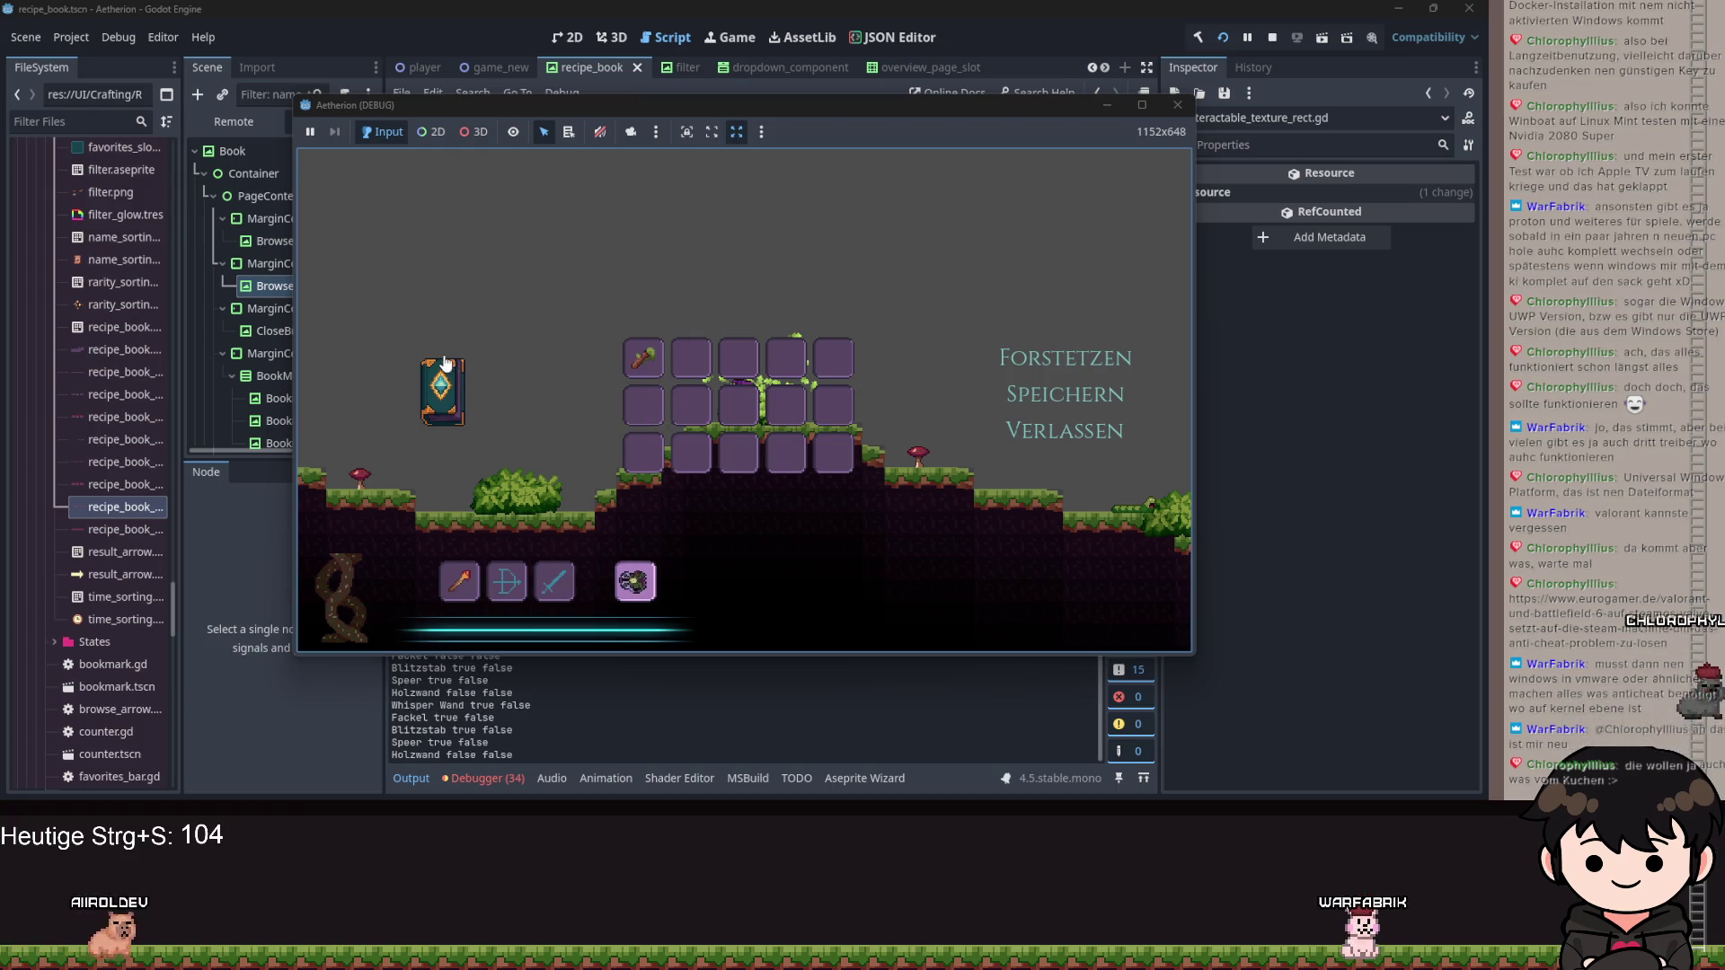
click(443, 391)
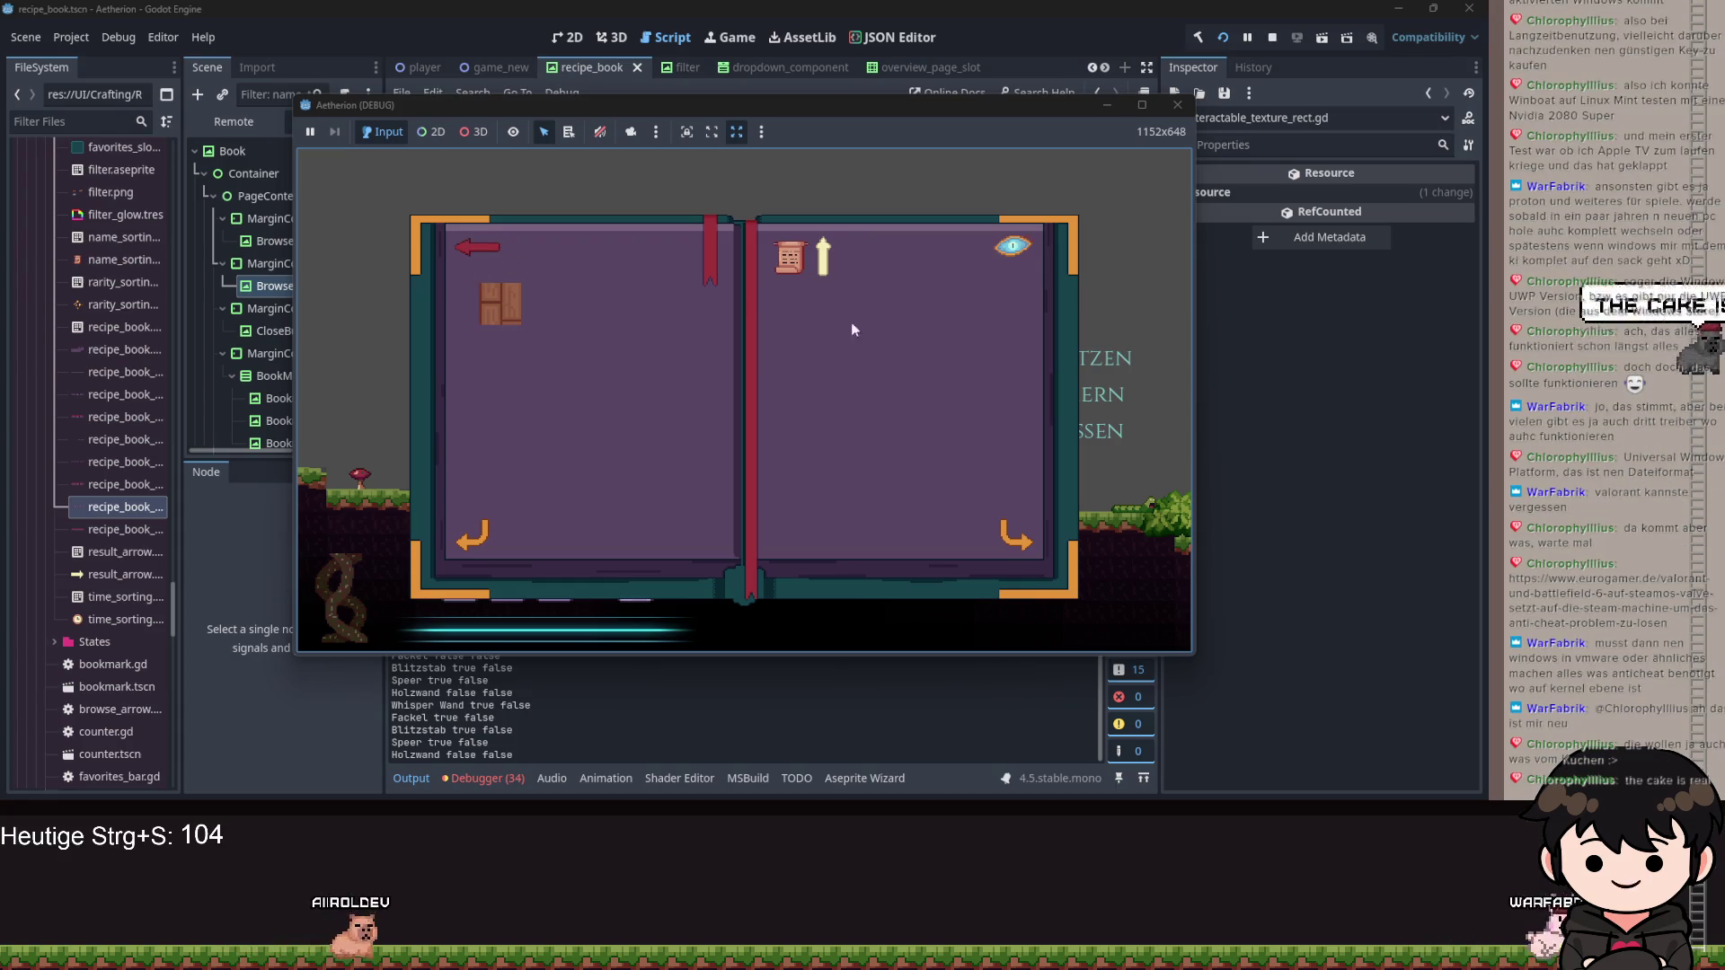
key(Escape)
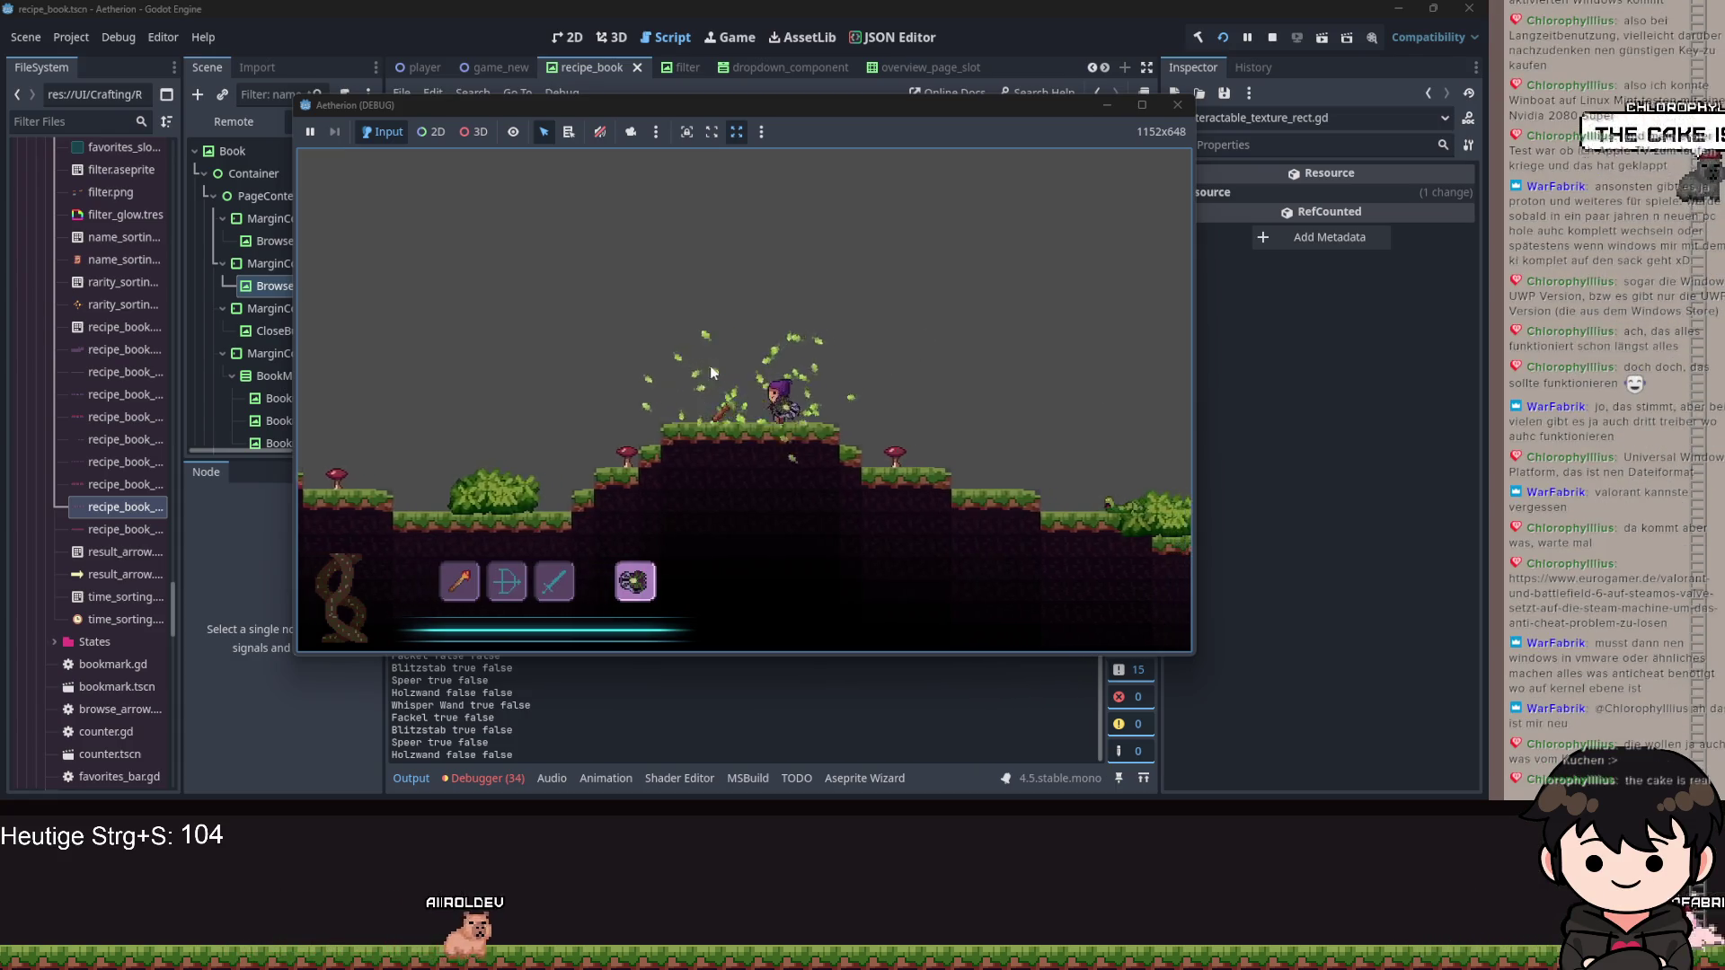
key(a)
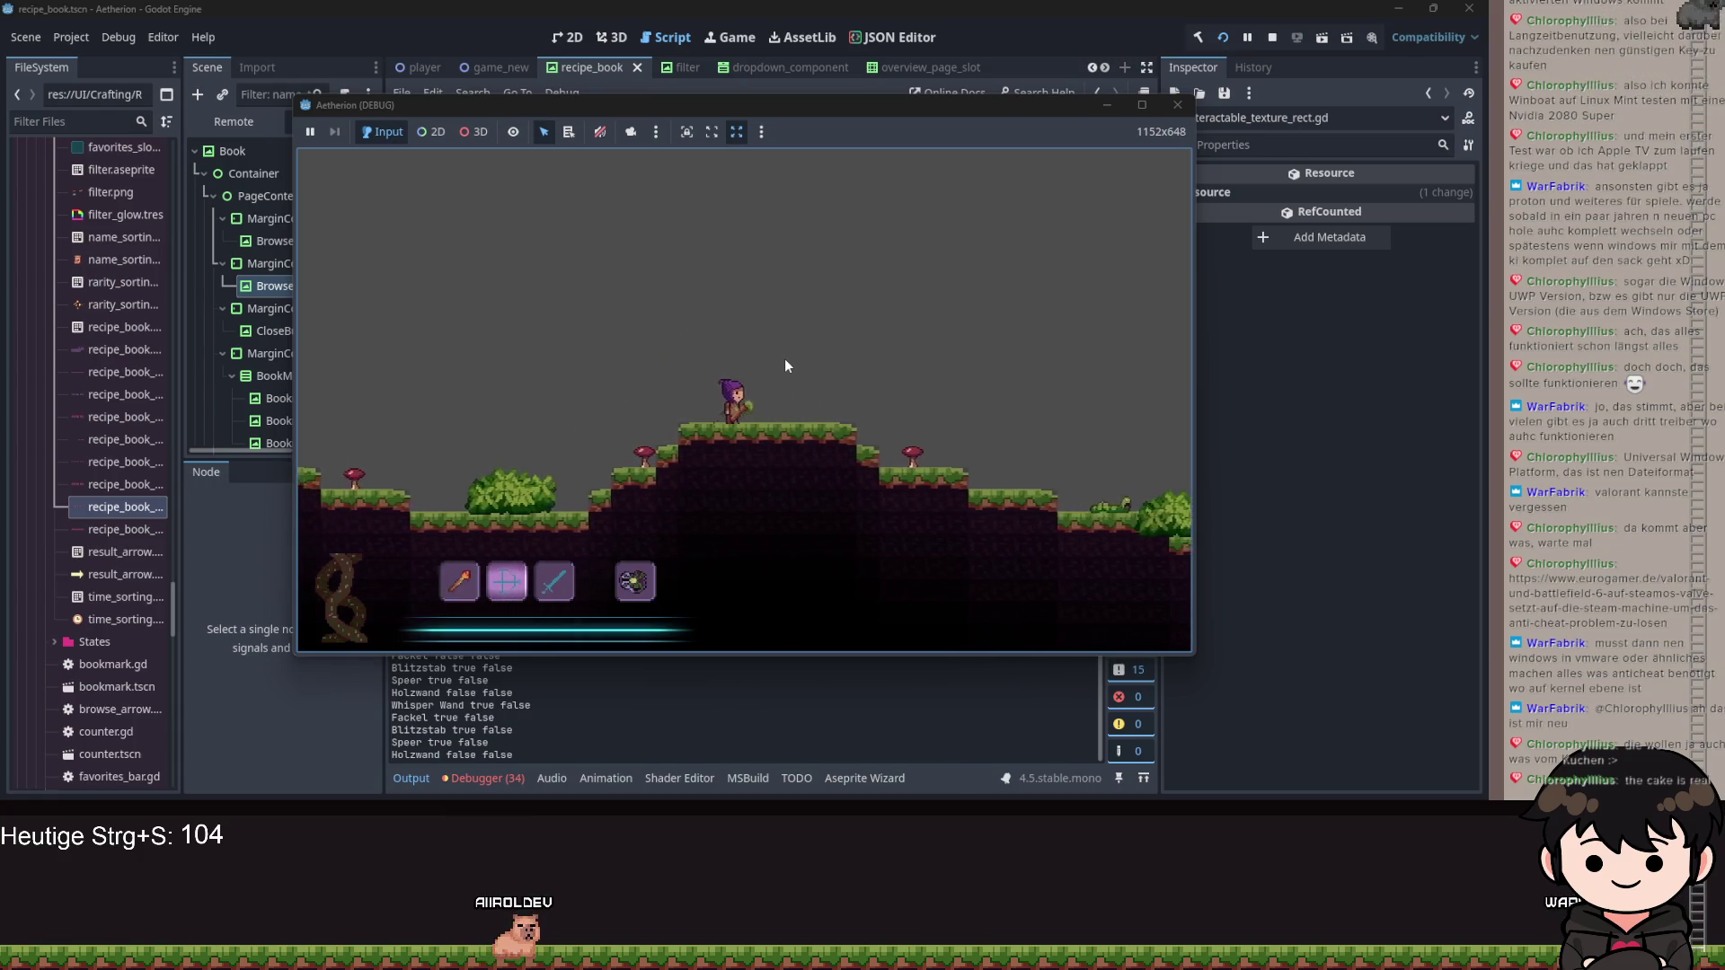
key(Escape)
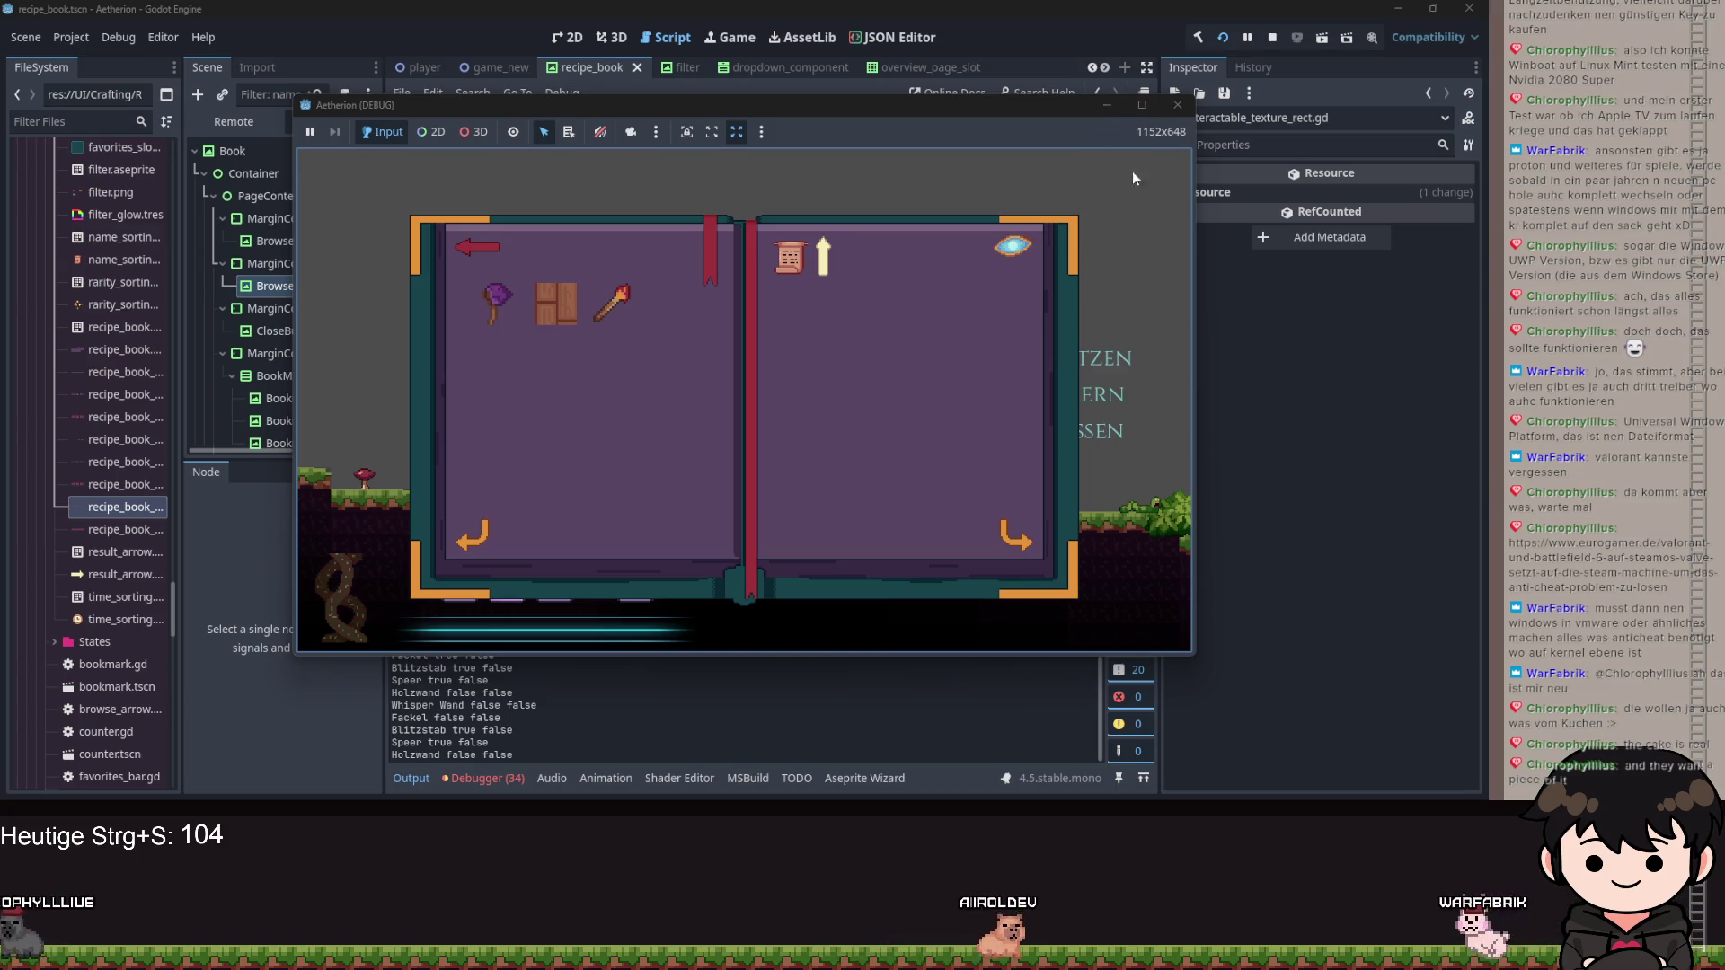
Resize and move the Aetherion debug window to 987x601 over the script editor.
mouse_move(1197, 236)
mouse_down()
mouse_move(1397, 256)
mouse_move(974, 278)
mouse_move(1198, 285)
mouse_up()
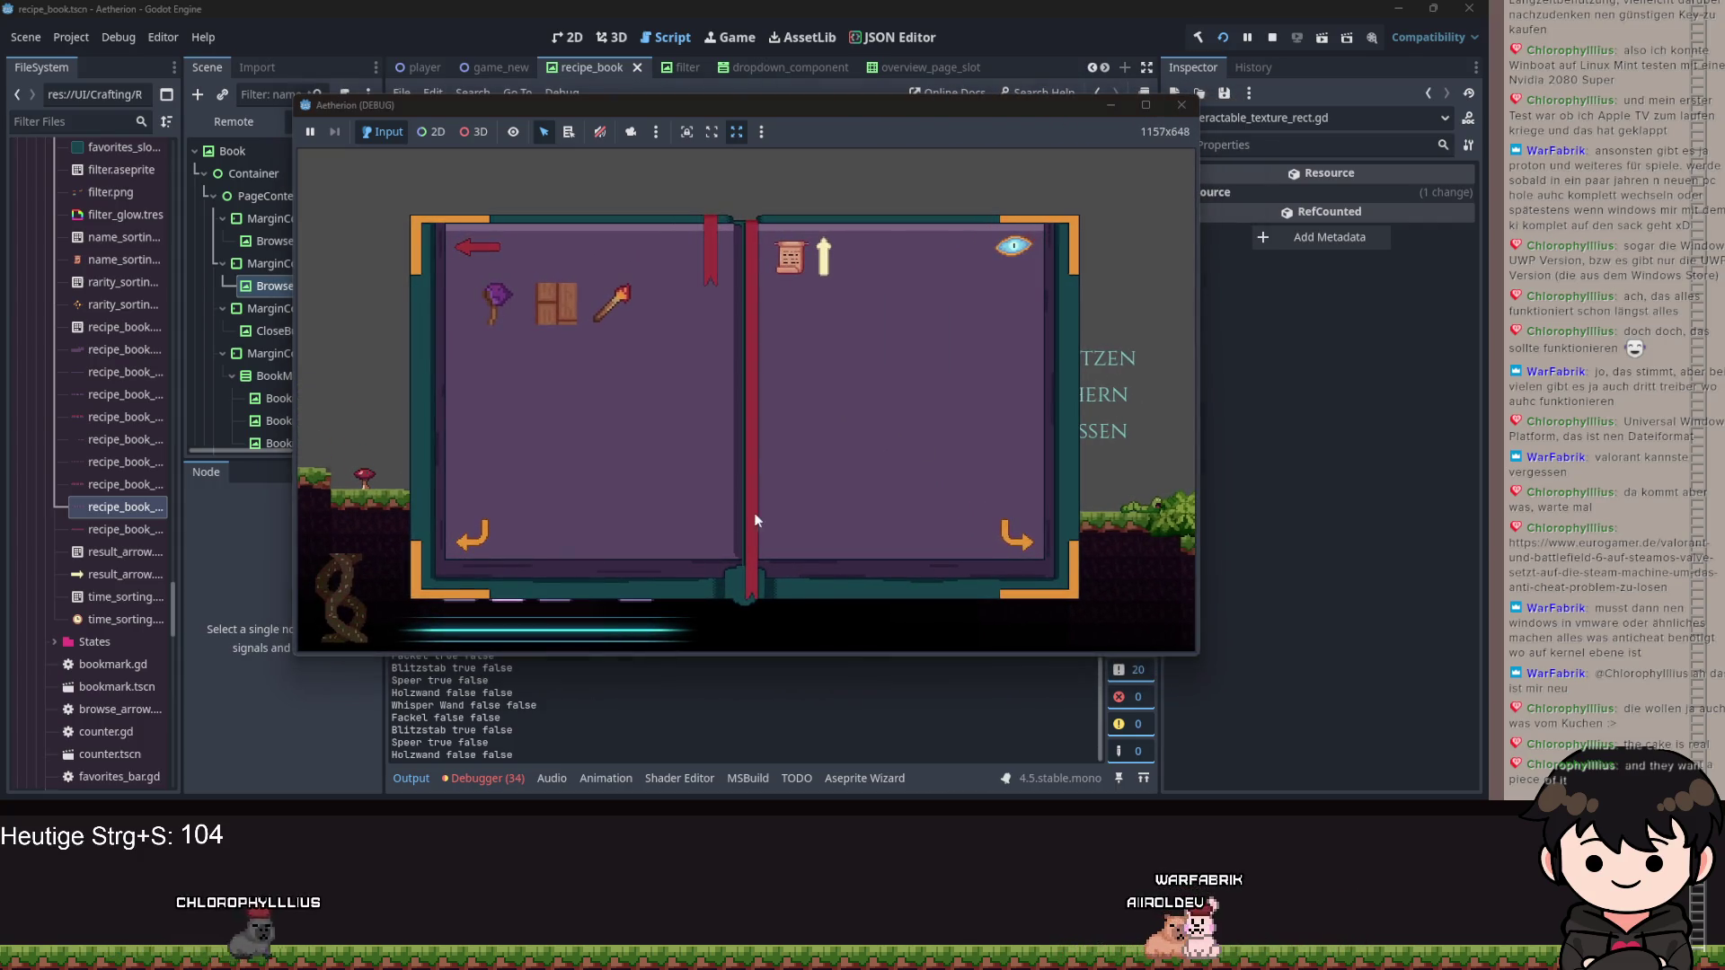
mouse_move(951, 130)
mouse_down()
mouse_move(1123, 147)
mouse_move(997, 152)
mouse_up()
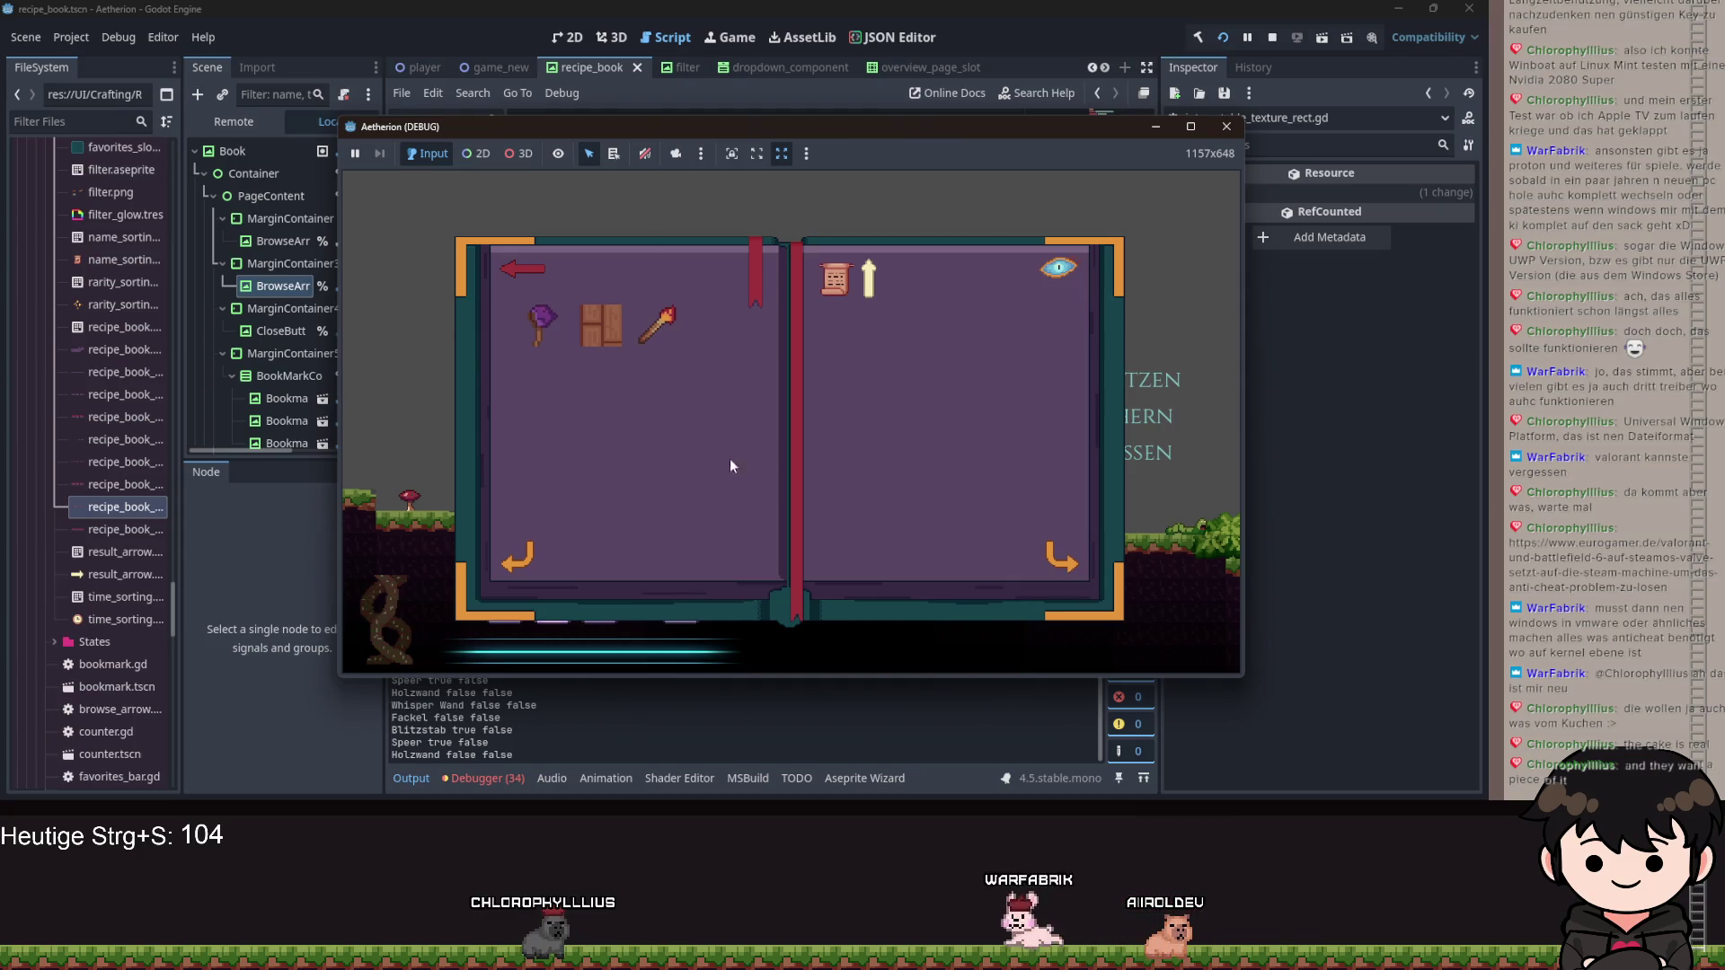
mouse_move(1243, 681)
mouse_down()
mouse_move(1287, 719)
mouse_move(573, 212)
mouse_move(624, 552)
mouse_move(647, 504)
mouse_up()
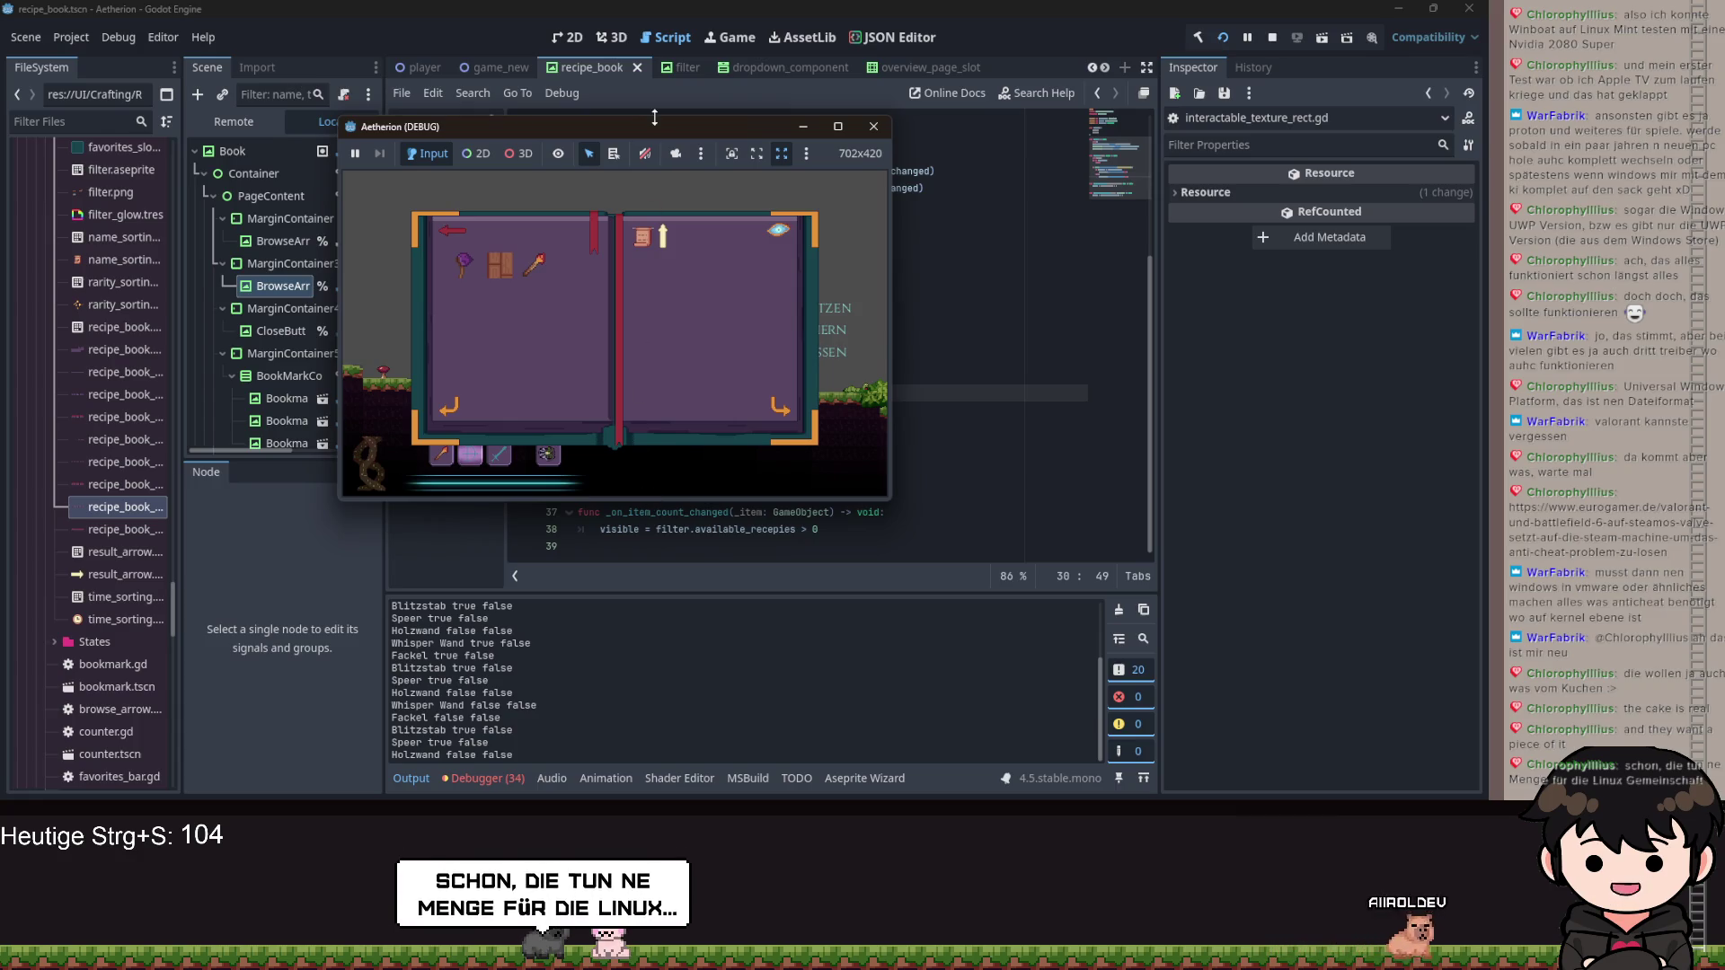
drag(654, 126, 995, 150)
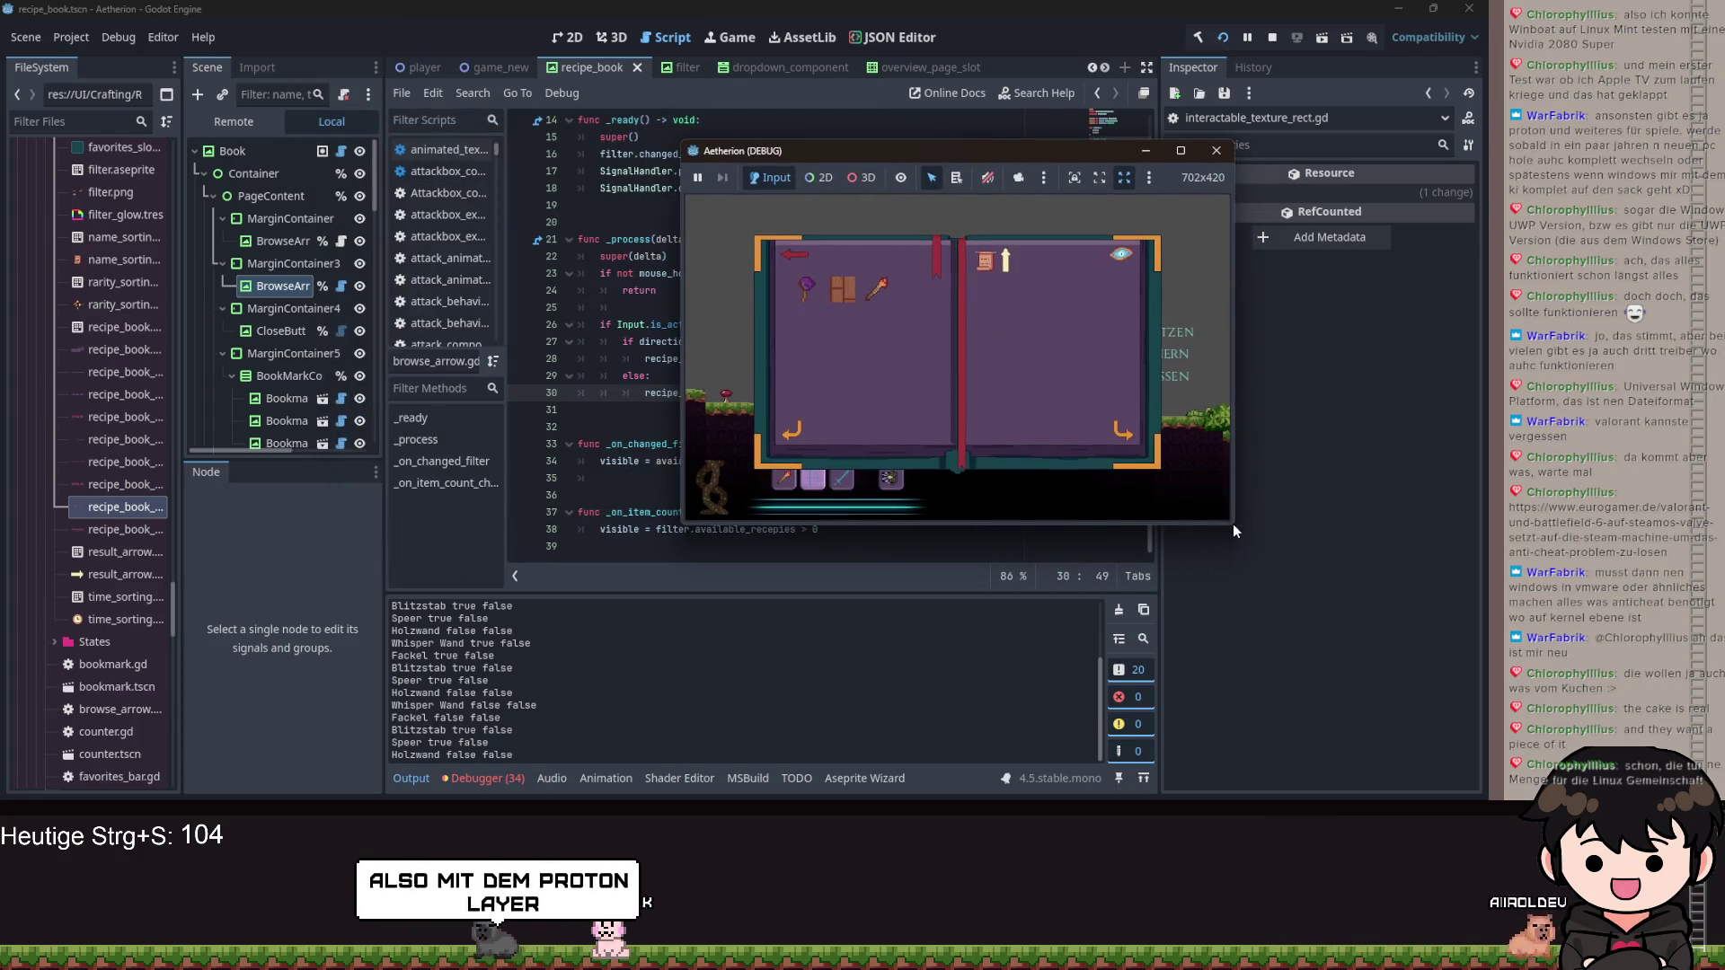
mouse_move(1234, 529)
mouse_down()
mouse_move(1297, 632)
mouse_move(1398, 690)
mouse_move(1402, 661)
mouse_move(1417, 697)
mouse_move(1455, 665)
mouse_up()
mouse_move(1114, 153)
mouse_down()
mouse_move(817, 162)
mouse_move(875, 147)
mouse_up()
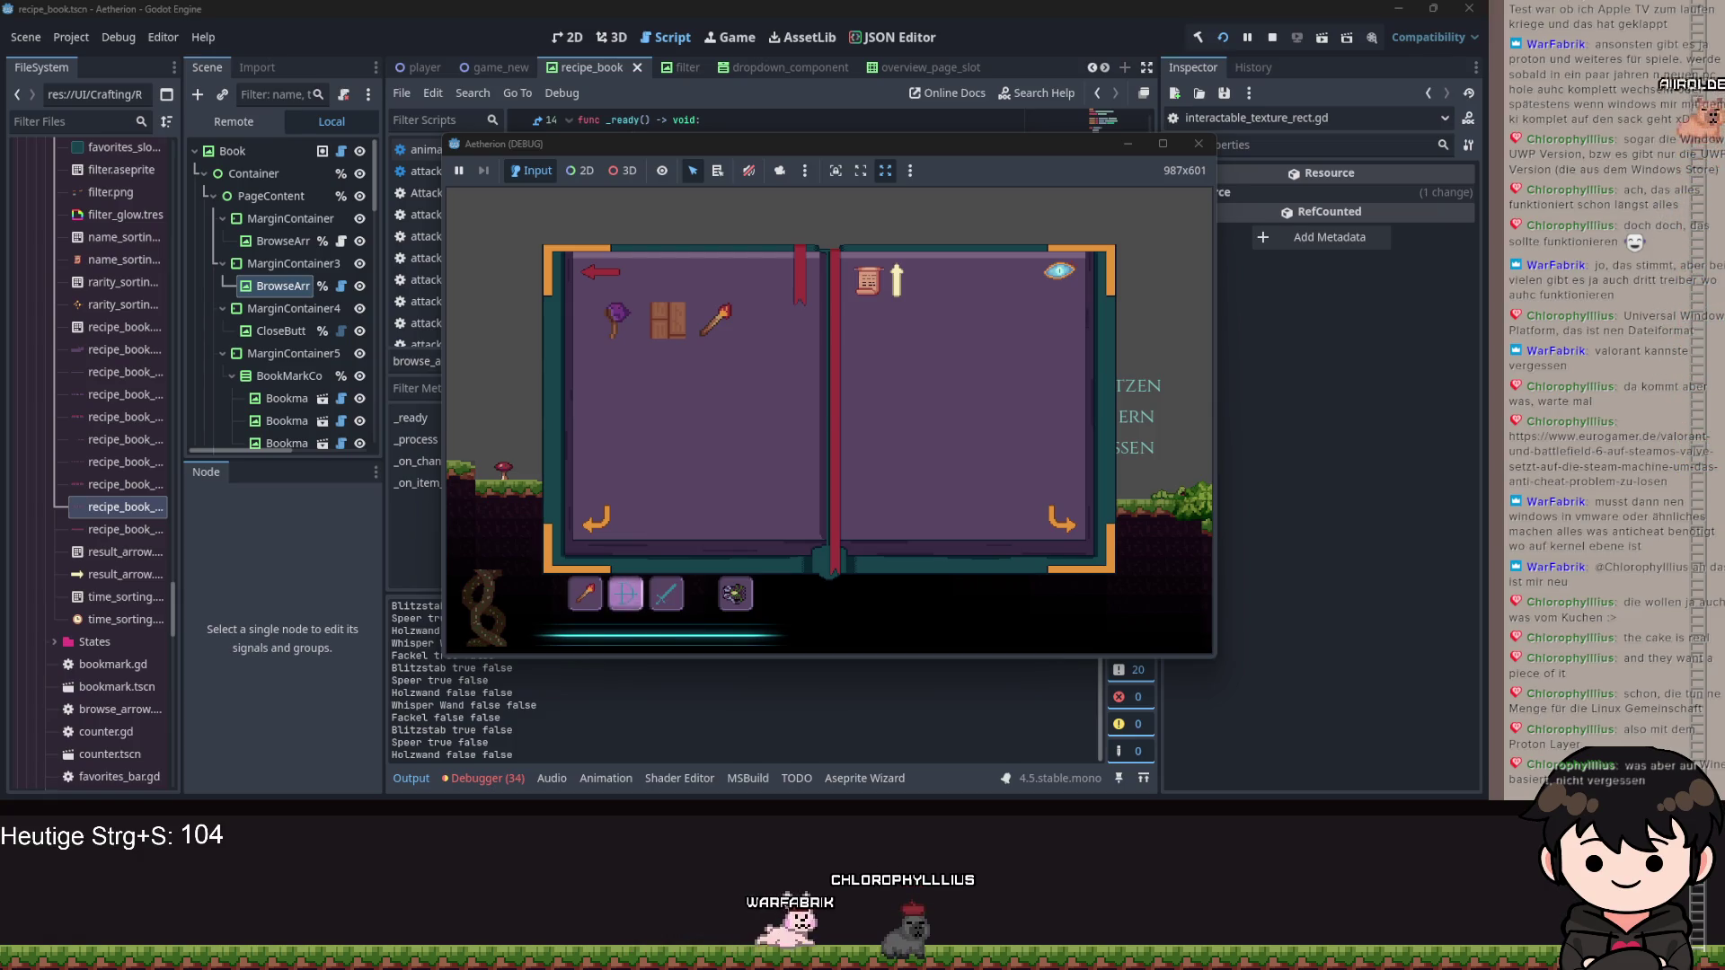
Drag the game window's bottom-right corner outward to make it 1097x712.
mouse_move(1213, 660)
mouse_down()
mouse_move(1432, 798)
mouse_move(1299, 741)
mouse_up()
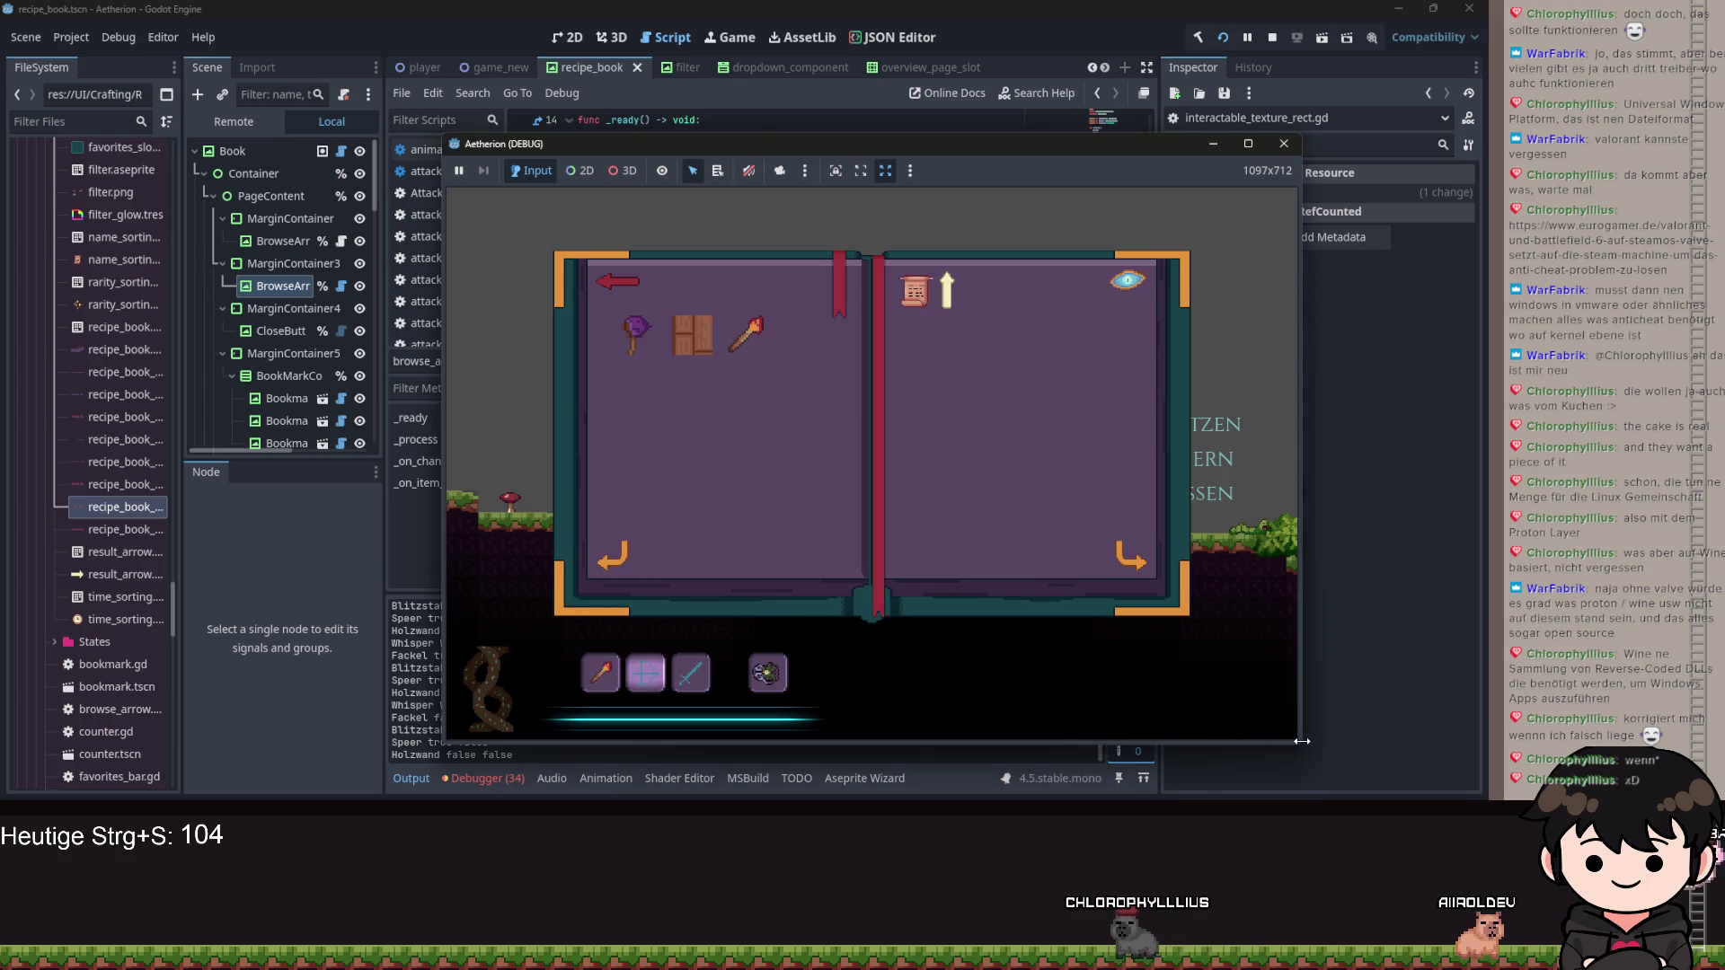
Pull the game window's bottom-right corner in slightly, to 1092x635.
mouse_move(1298, 741)
mouse_down()
mouse_move(1228, 695)
mouse_move(1258, 636)
mouse_move(1296, 683)
mouse_up()
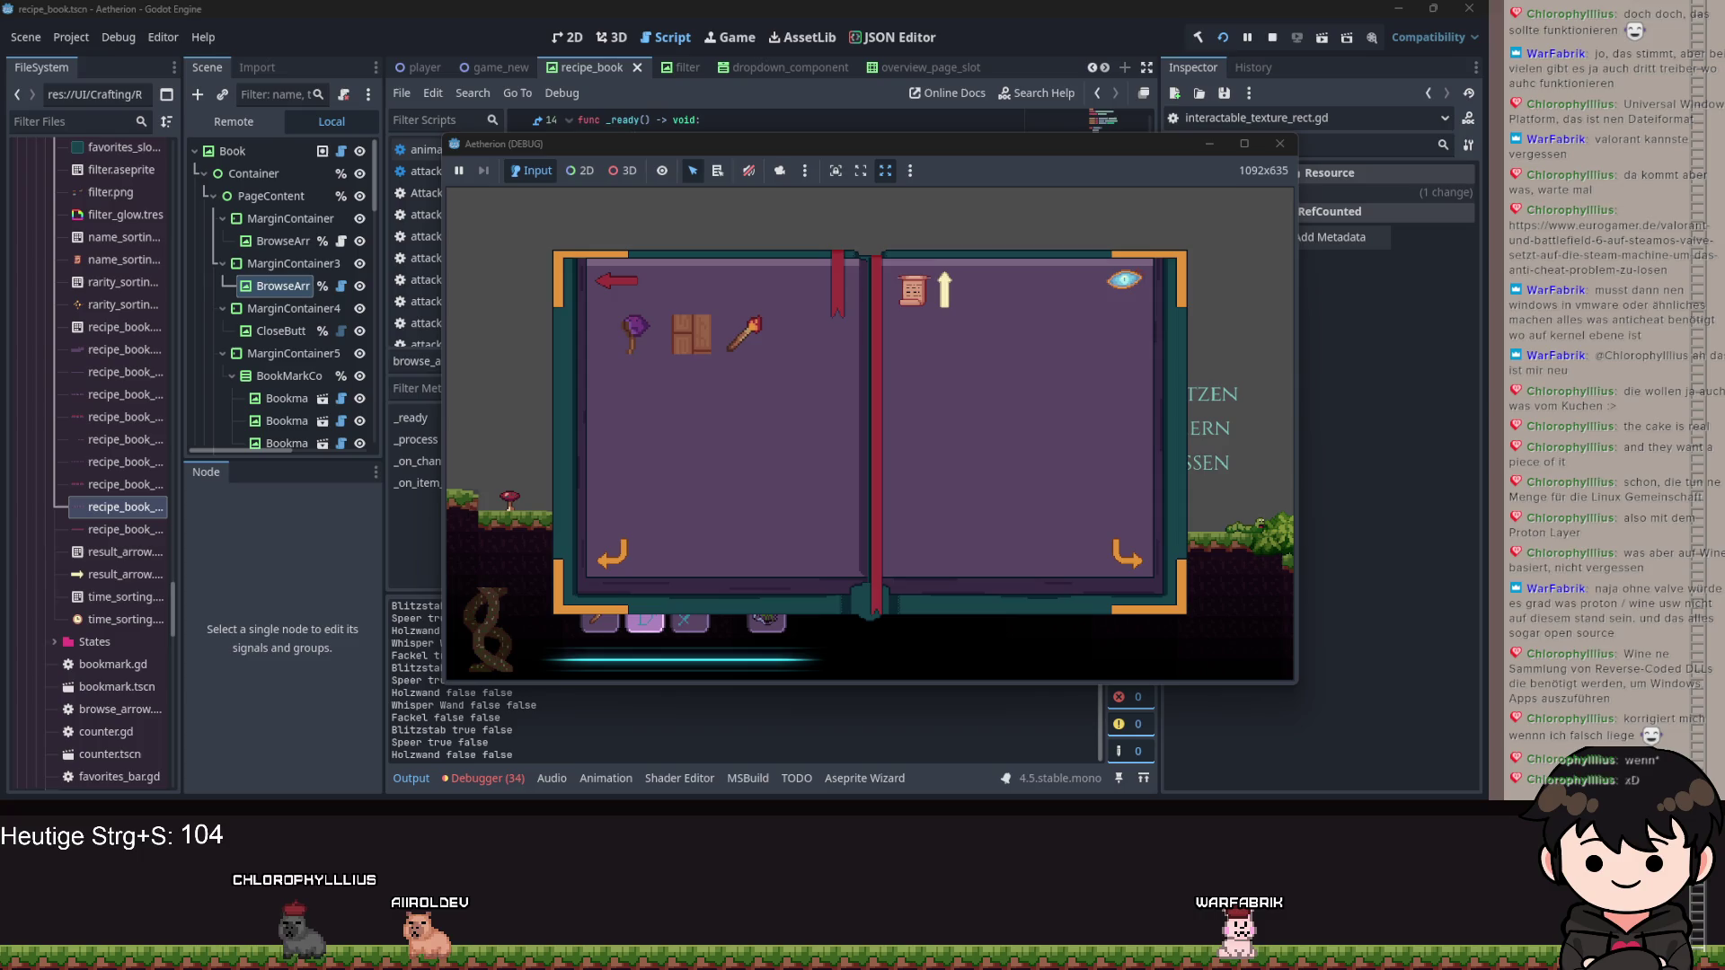
Save the game with Speichern from the pause menu, triggering the crash.
key(Escape)
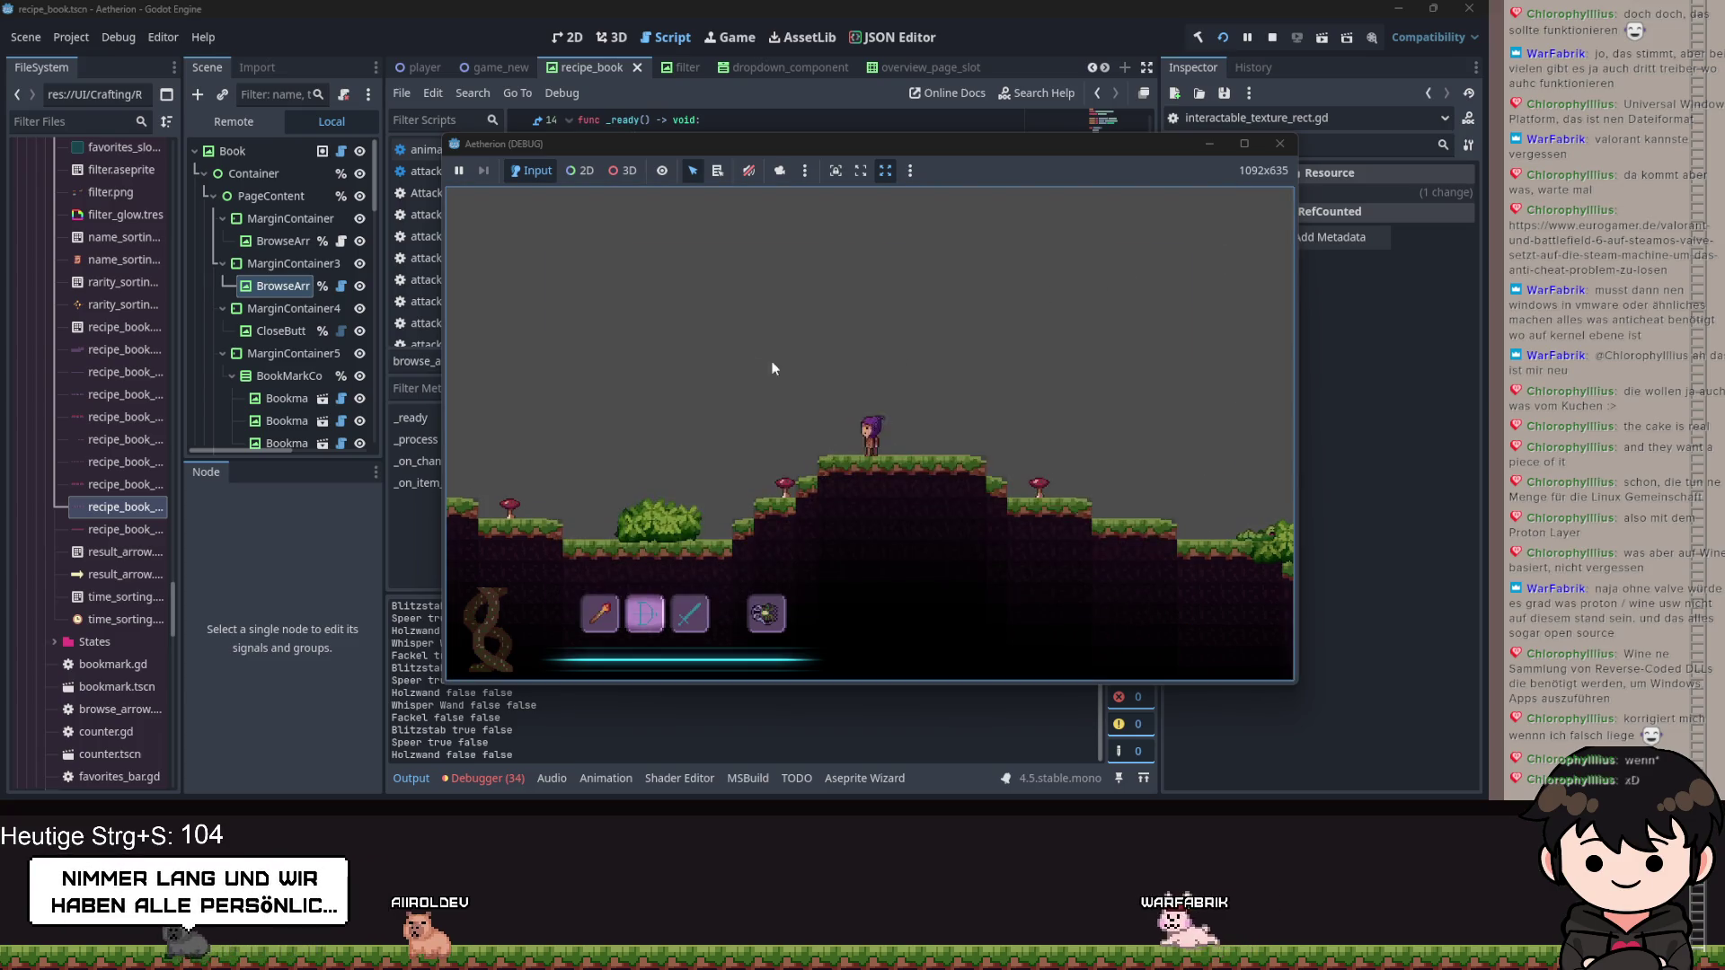
key(b)
key(Escape)
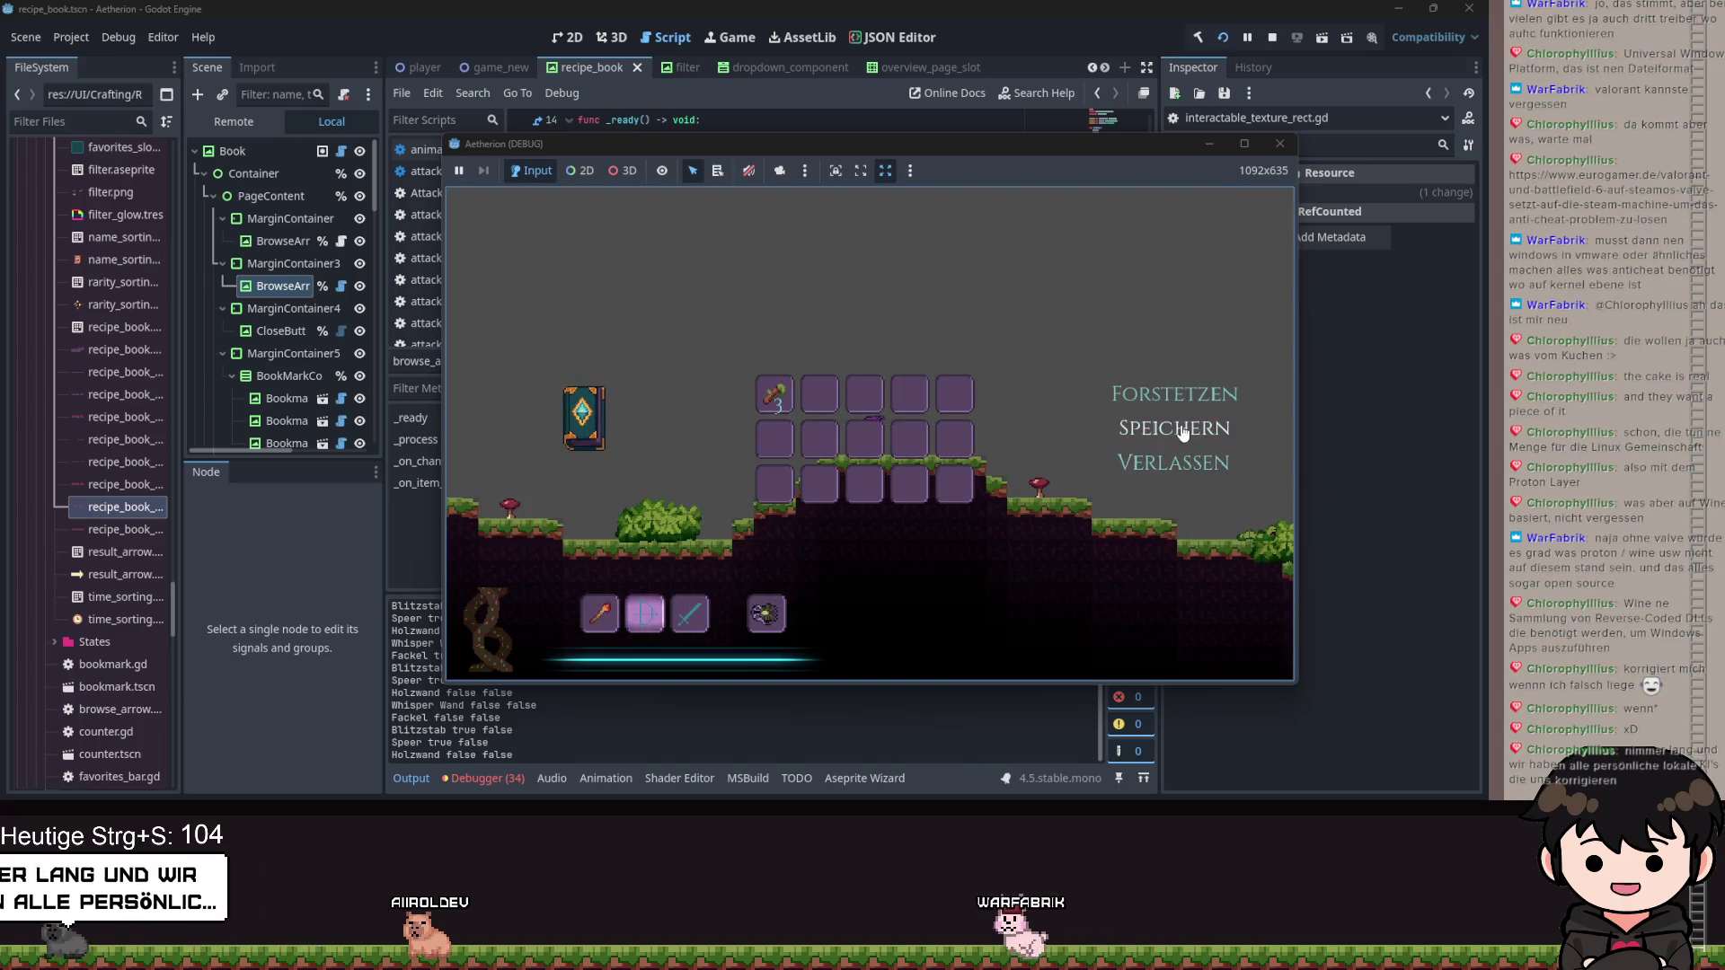
click(1182, 431)
click(1214, 147)
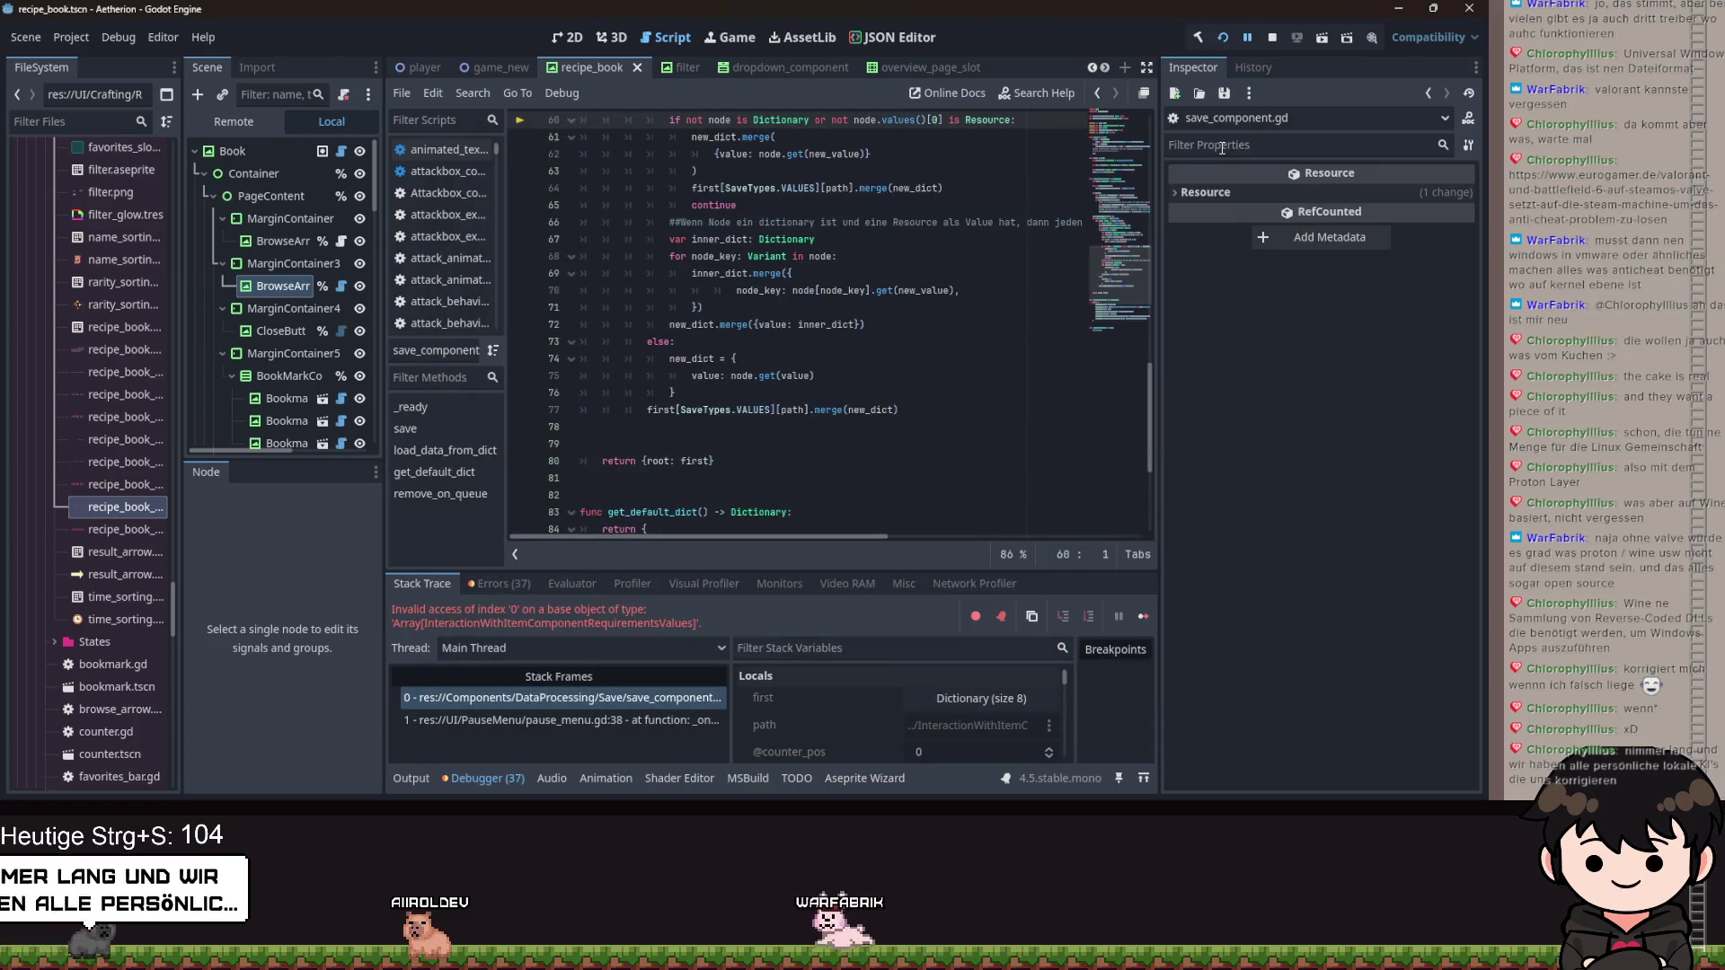
Check the failing 'path' value around line 60 of save_component.gd.
scroll(844, 373, up, 6)
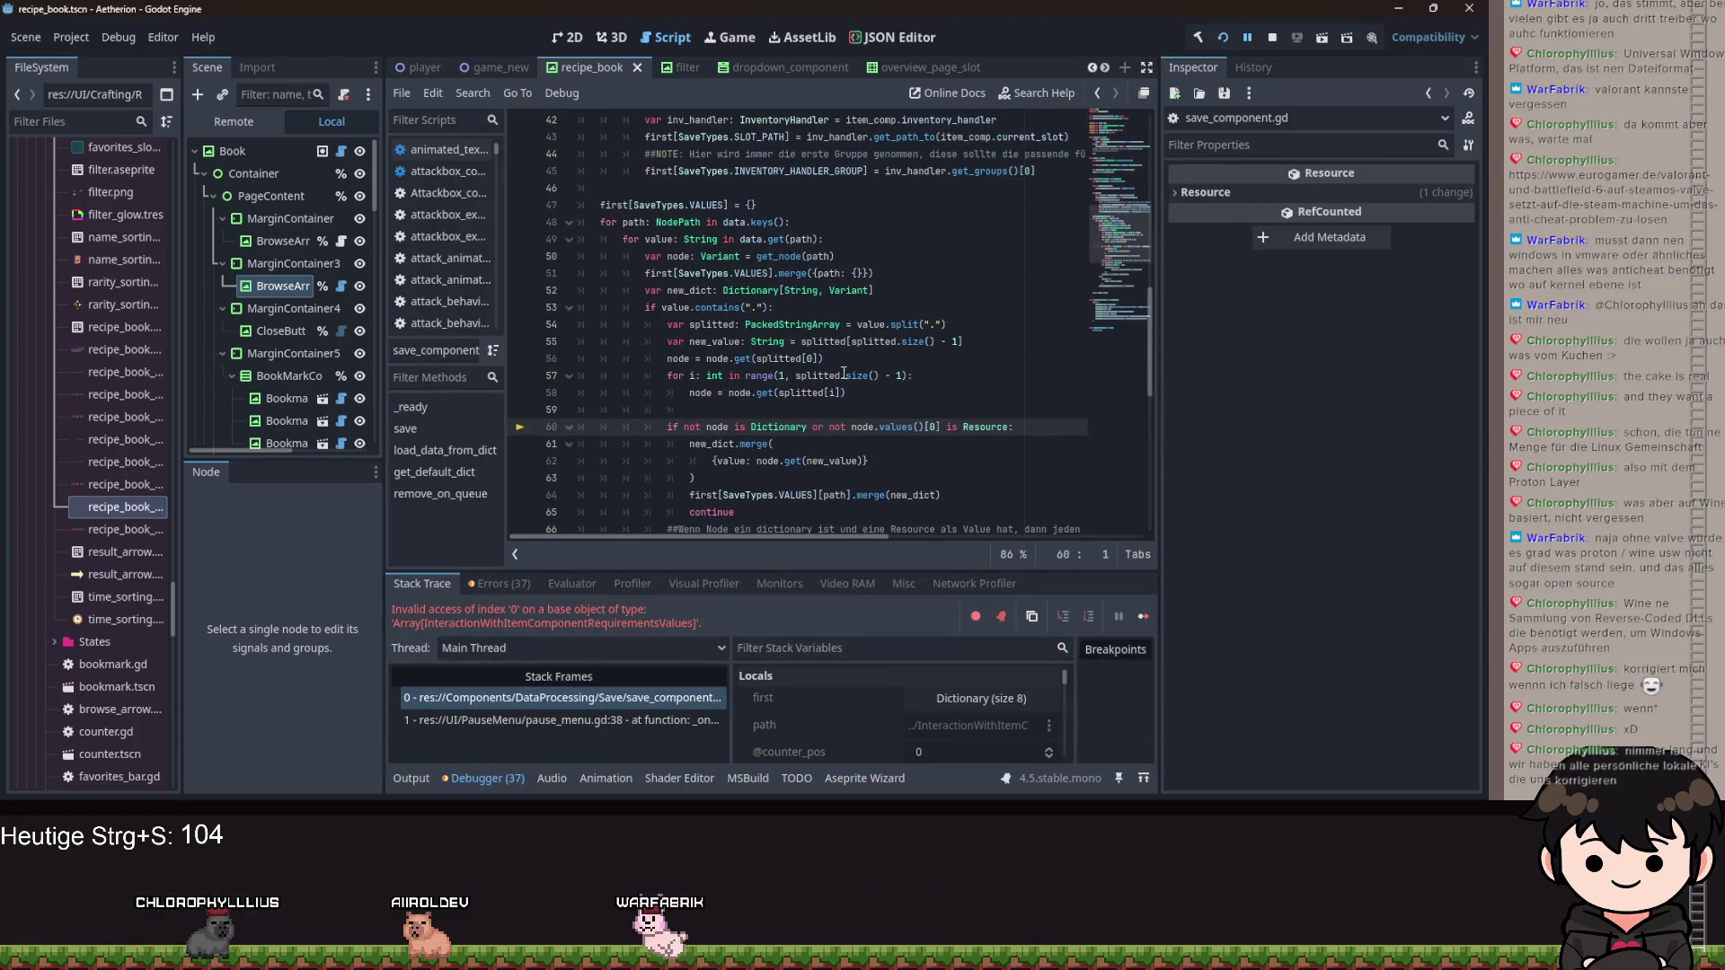
scroll(845, 372, down, 2)
mouse_move(825, 393)
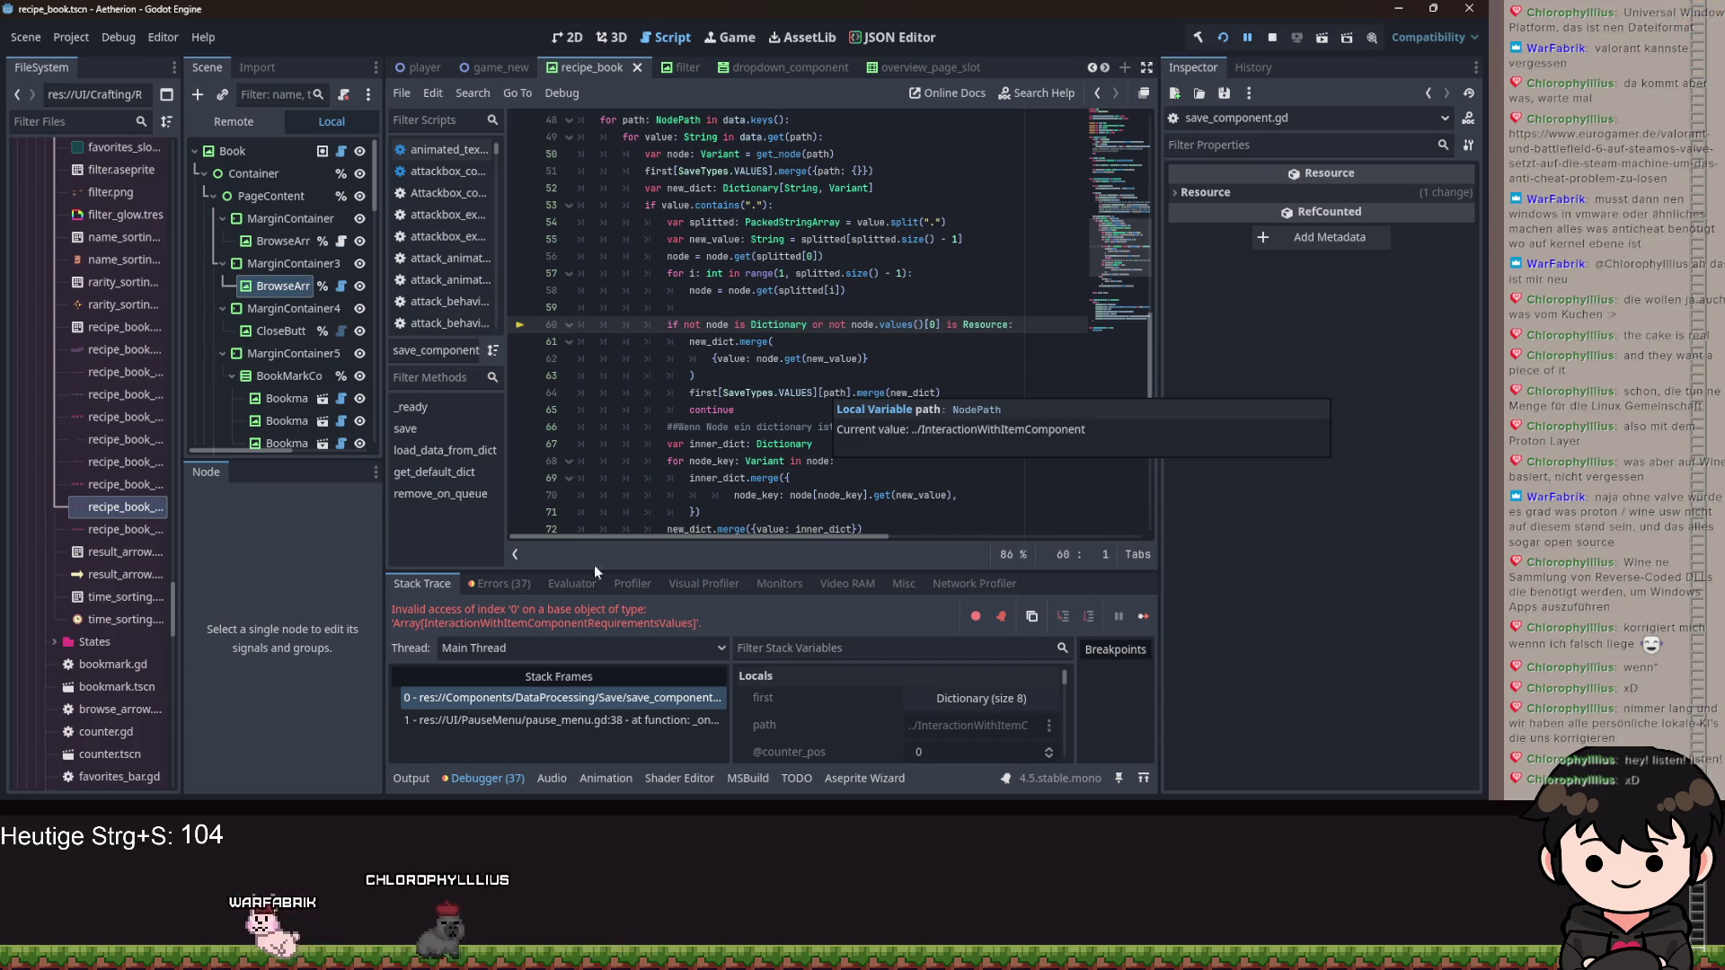
Go from the debugger errors list to the failing load_data_from_dict code.
click(485, 585)
scroll(596, 682, down, 10)
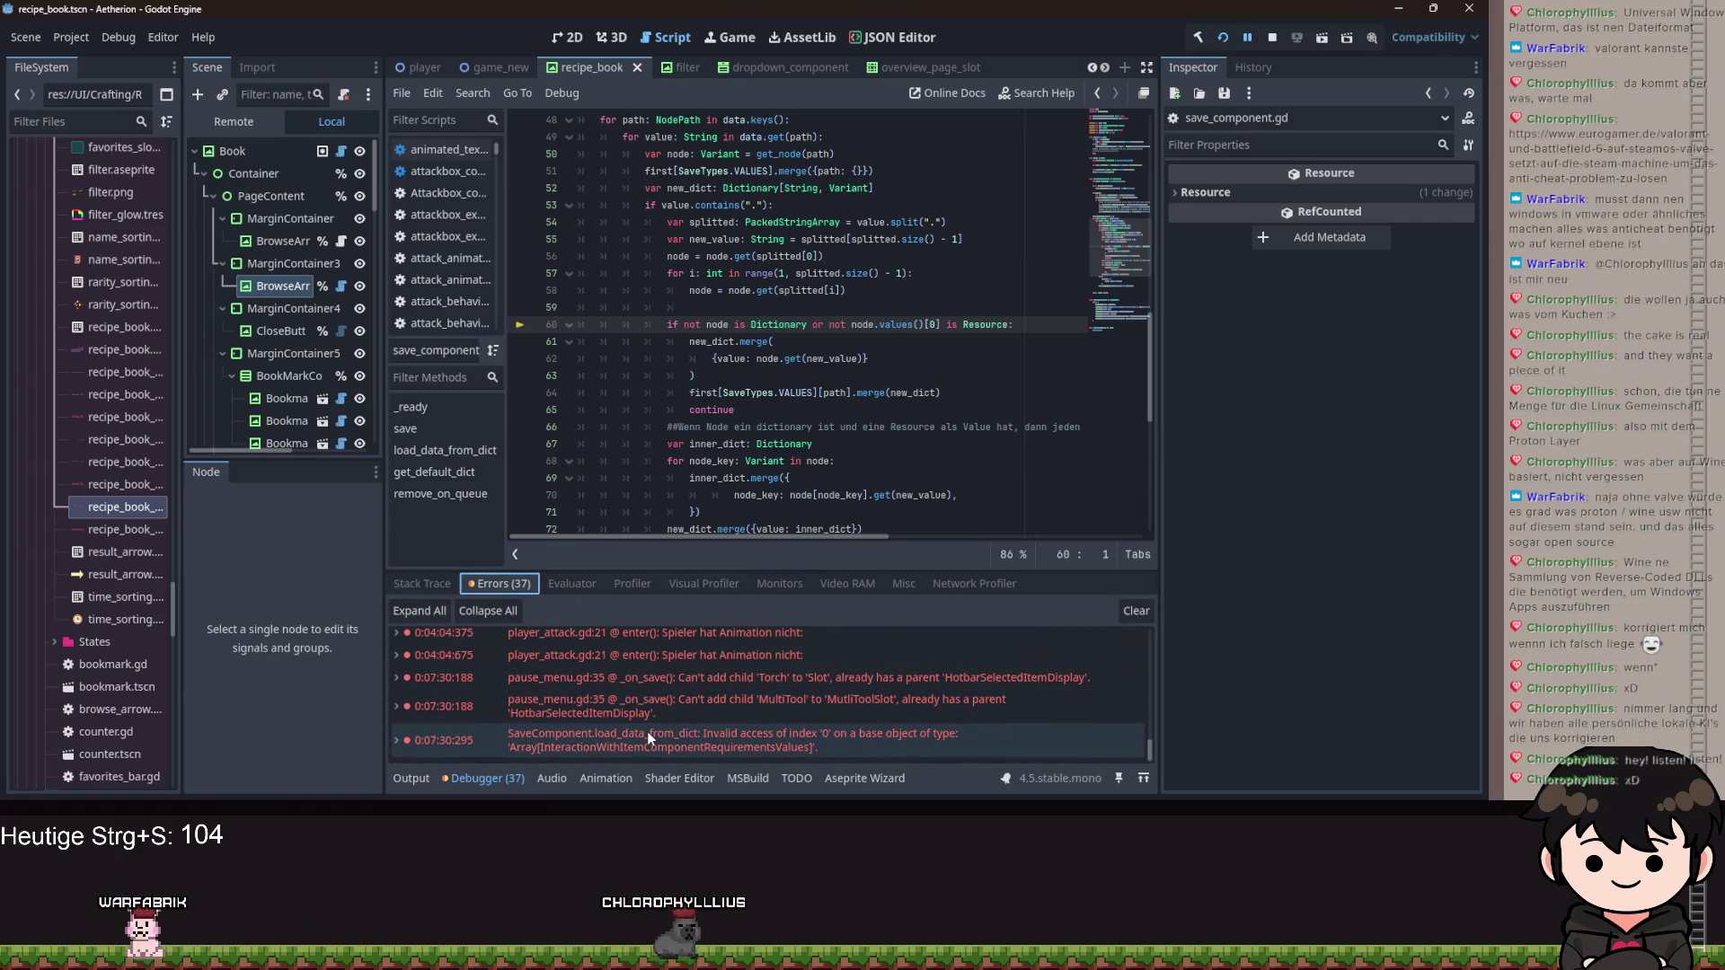
double_click(647, 731)
click(427, 585)
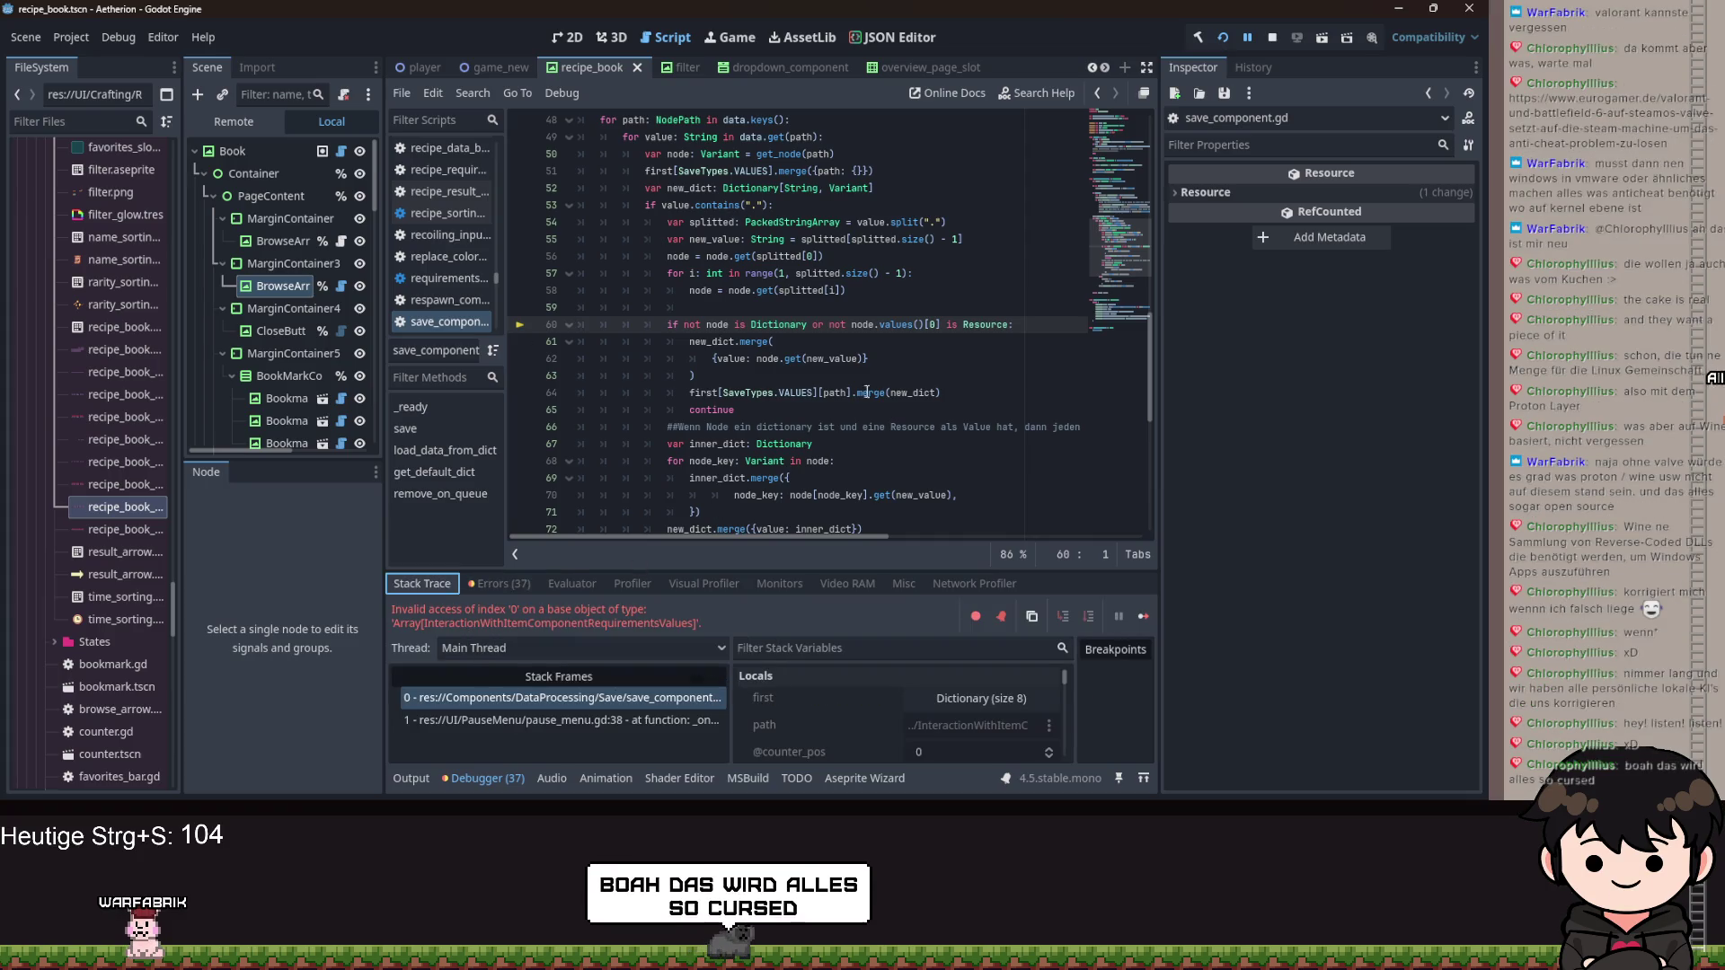
Expand the 'first' Dictionary in the Stack Variables to read its SpawnPlaceStartArea name and class.
scroll(909, 725, down, 3)
scroll(889, 728, down, 5)
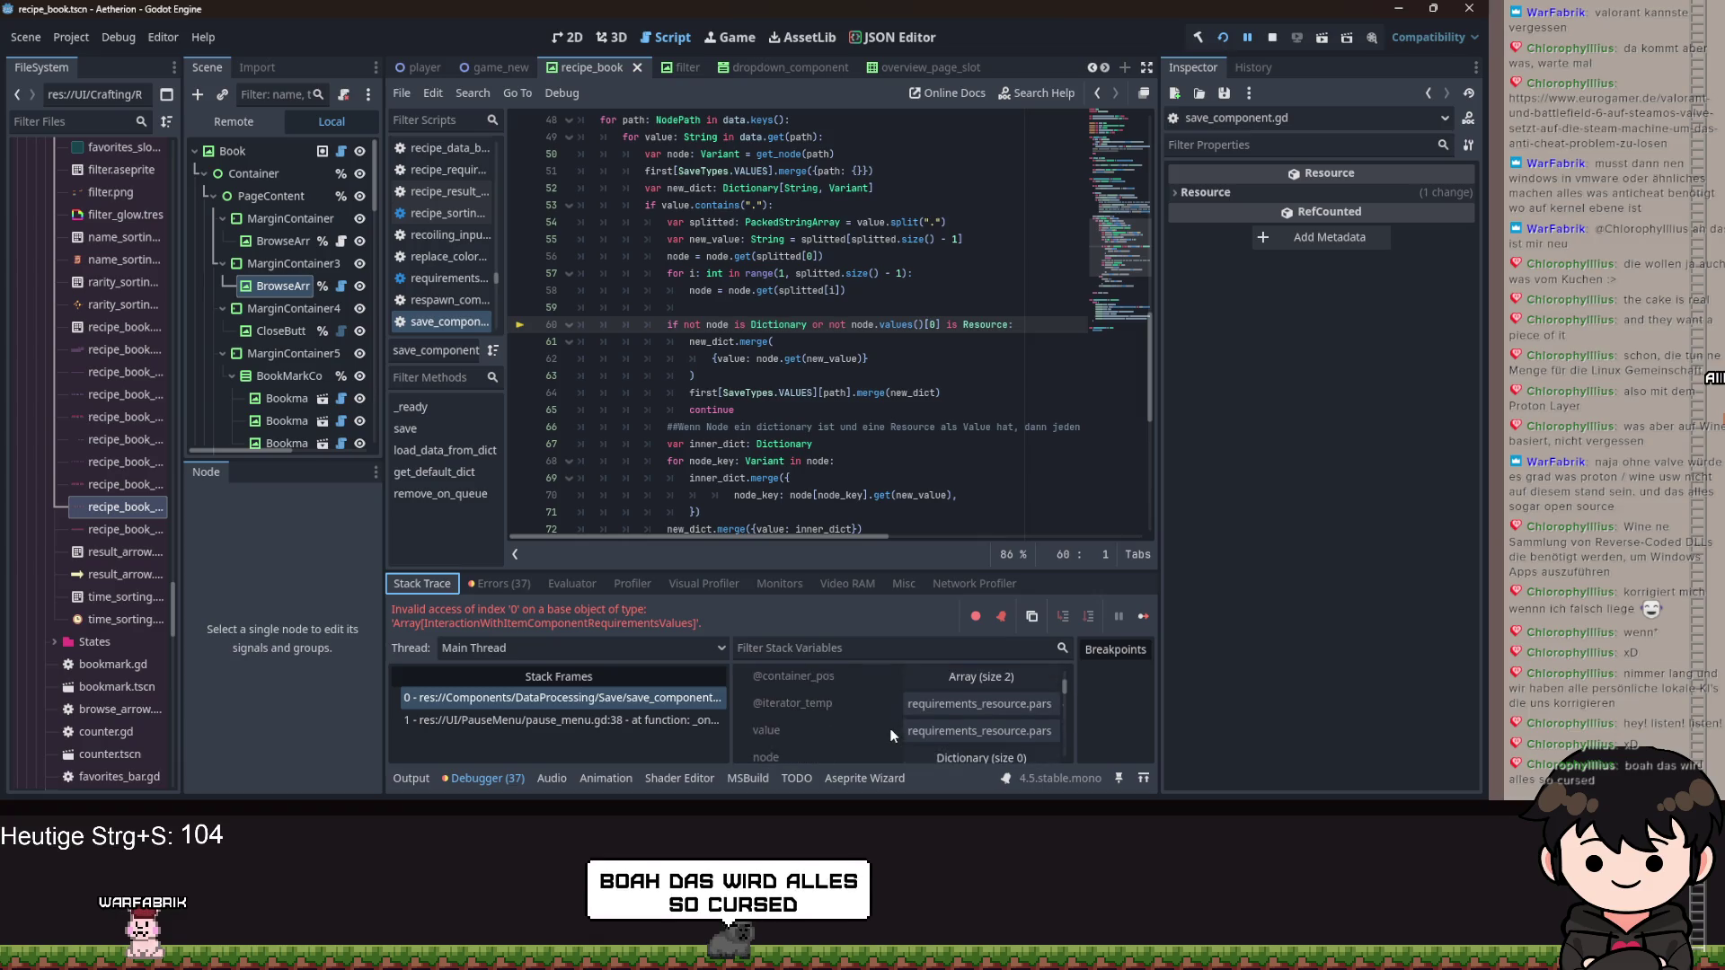
scroll(888, 730, up, 1)
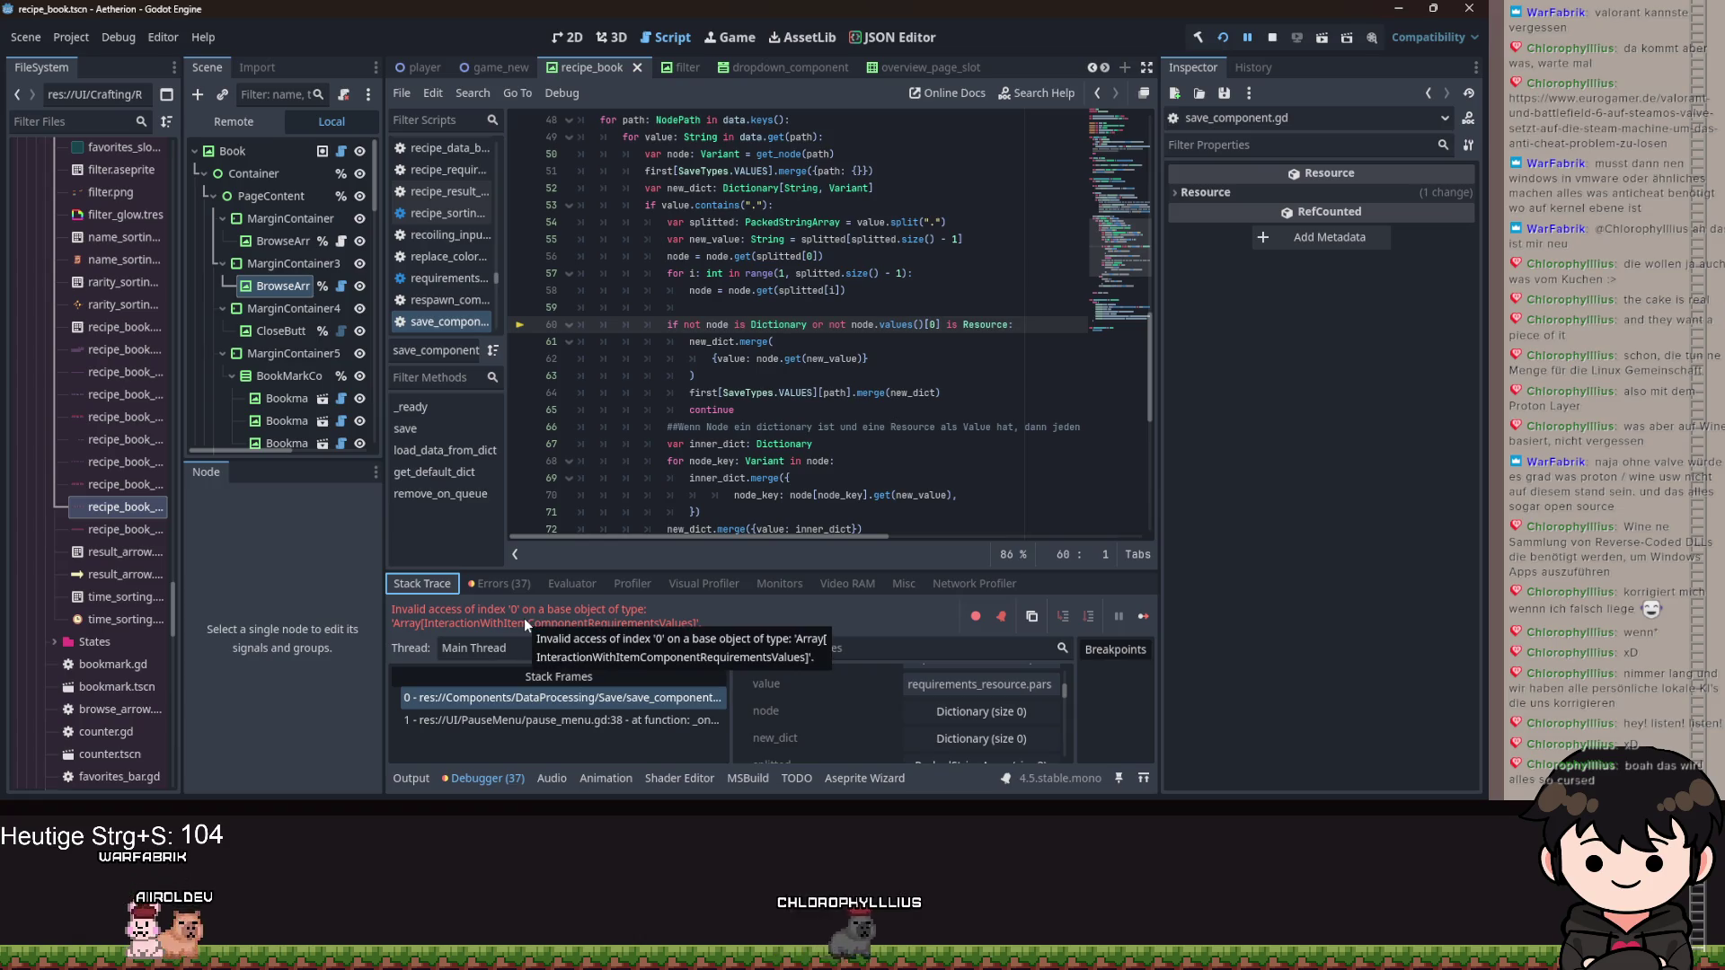
scroll(880, 742, up, 1)
scroll(884, 735, up, 4)
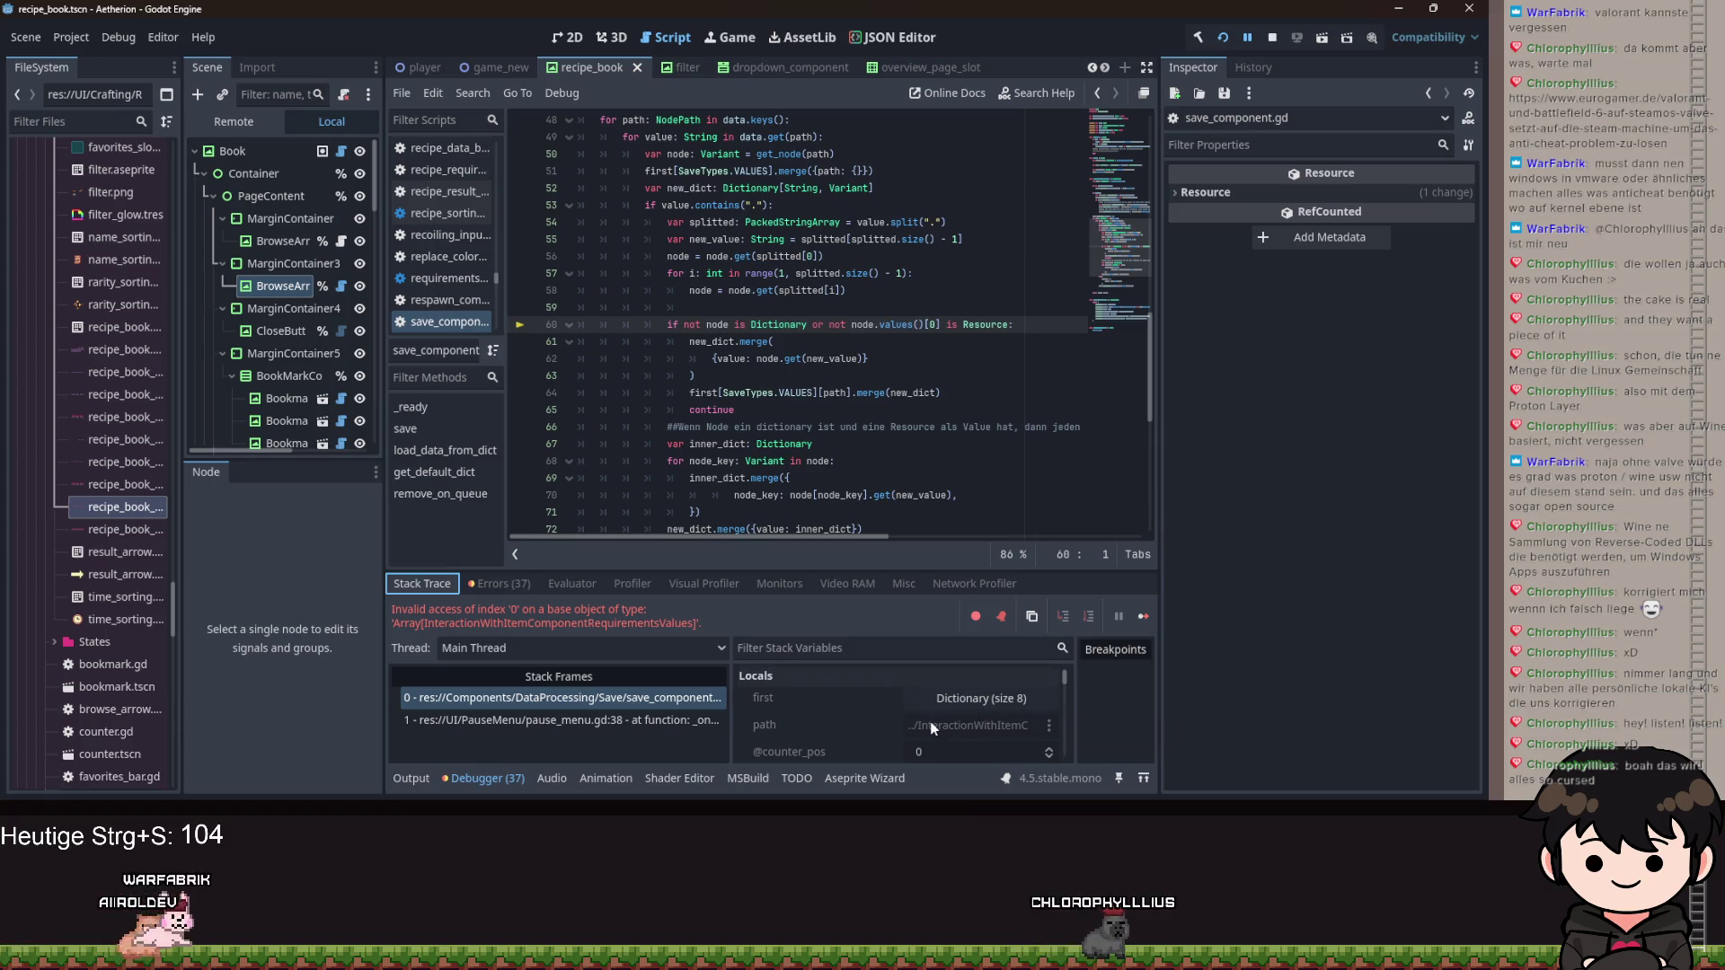
click(965, 701)
click(963, 704)
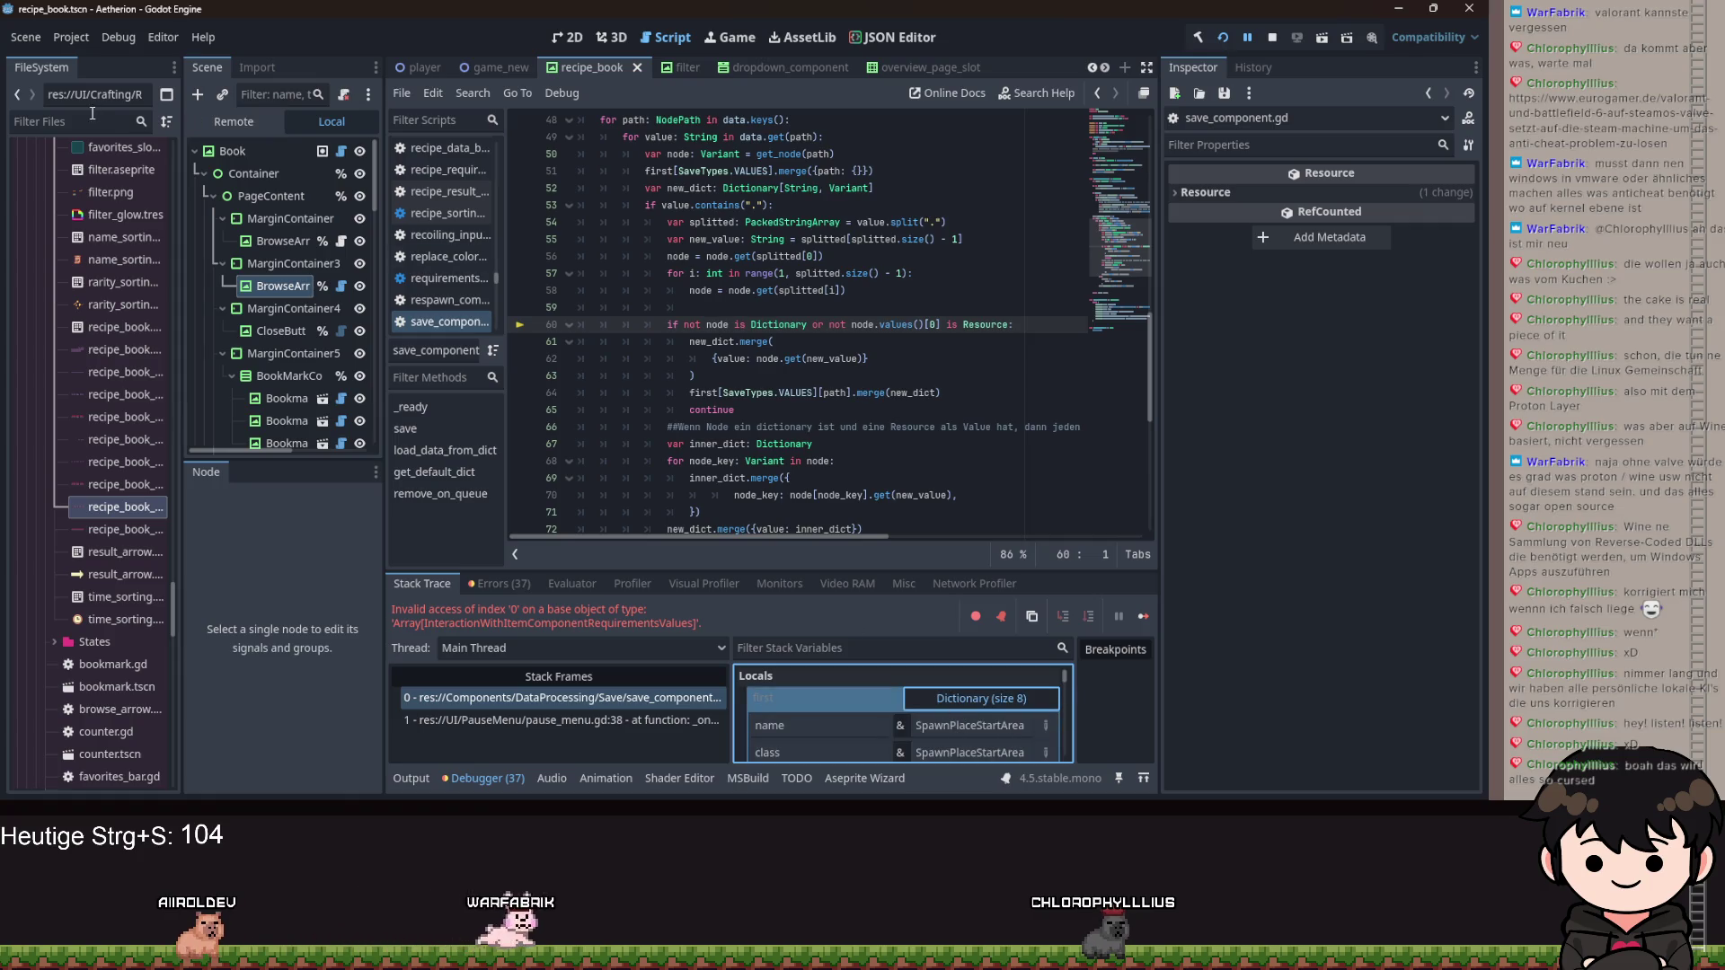
Filter FileSystem for 'spawn' and open spawn_place_start_area_main_boss_1.tscn.
click(138, 120)
text(spawn)
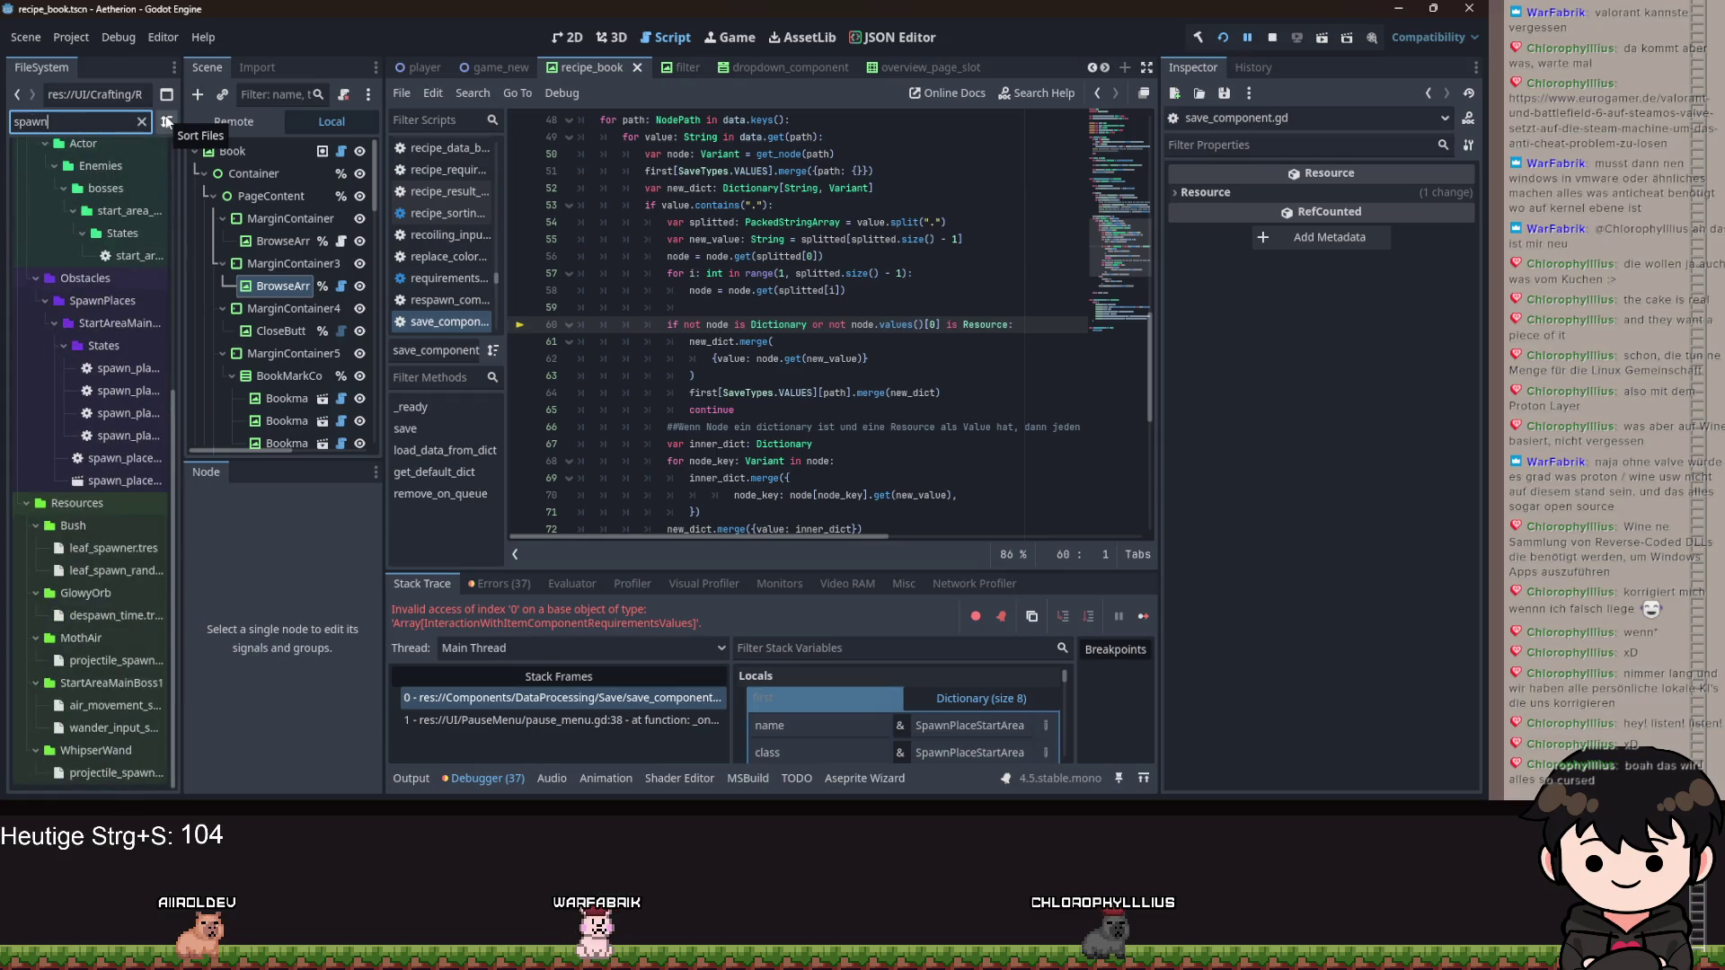
click(139, 484)
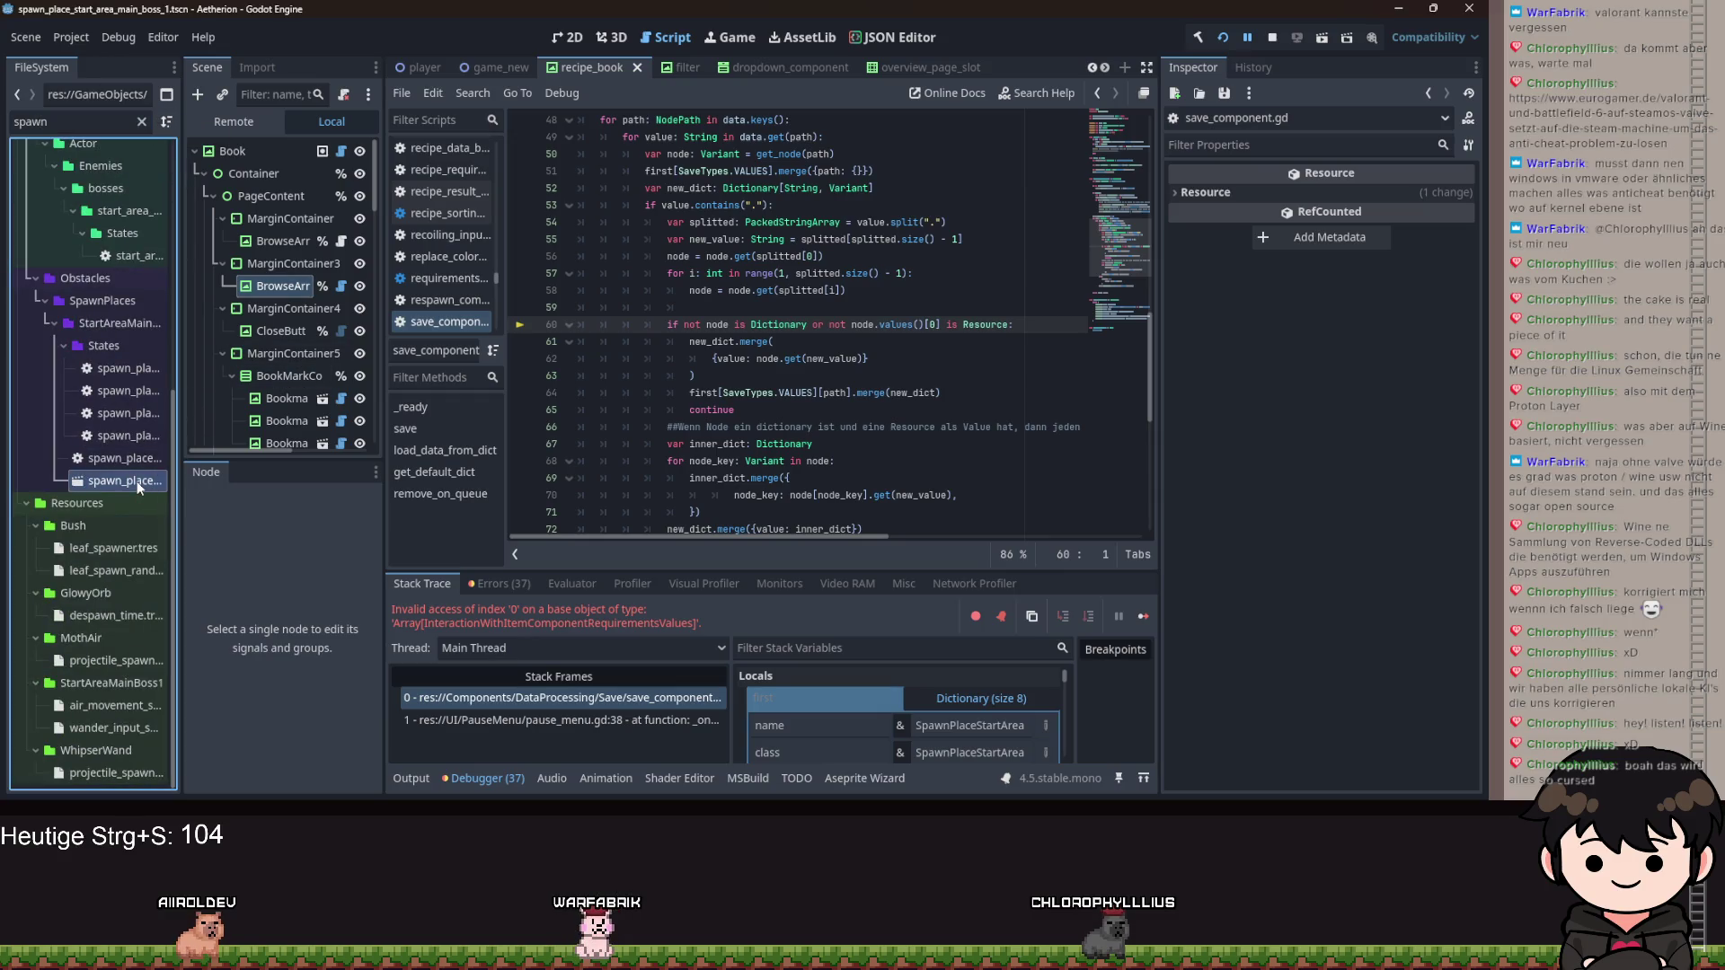
click(266, 153)
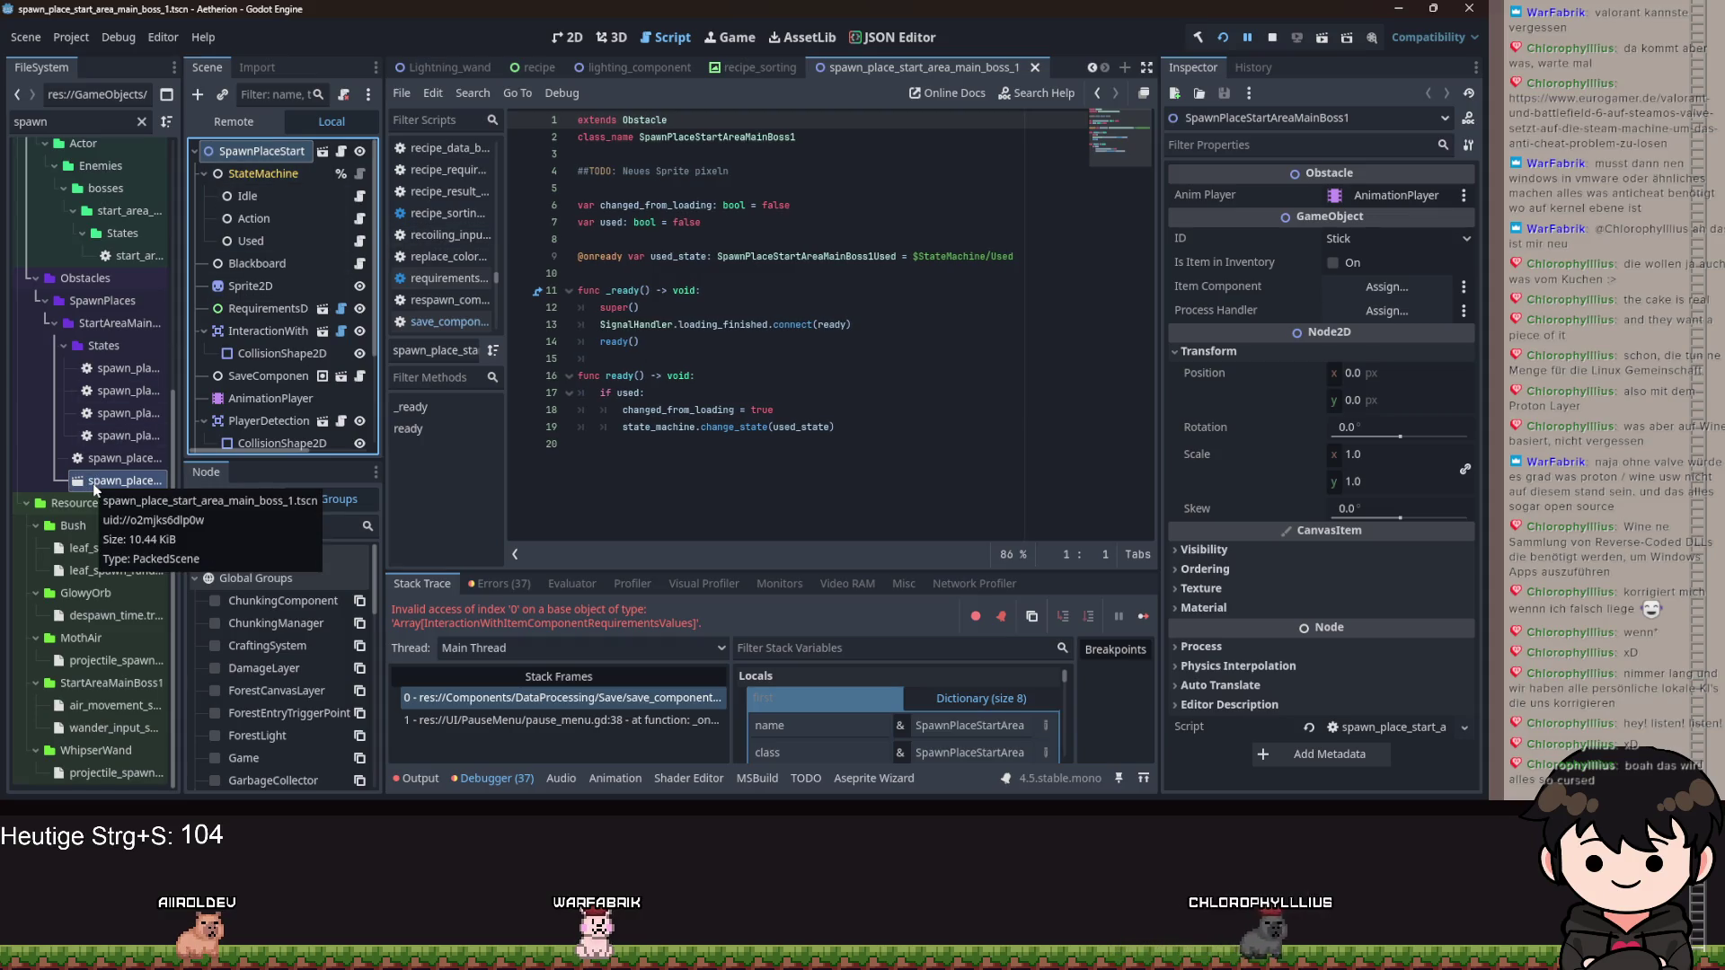
Inspect the SaveComponent's Data and expand its two-entry interaction requirements array.
scroll(289, 252, down, 3)
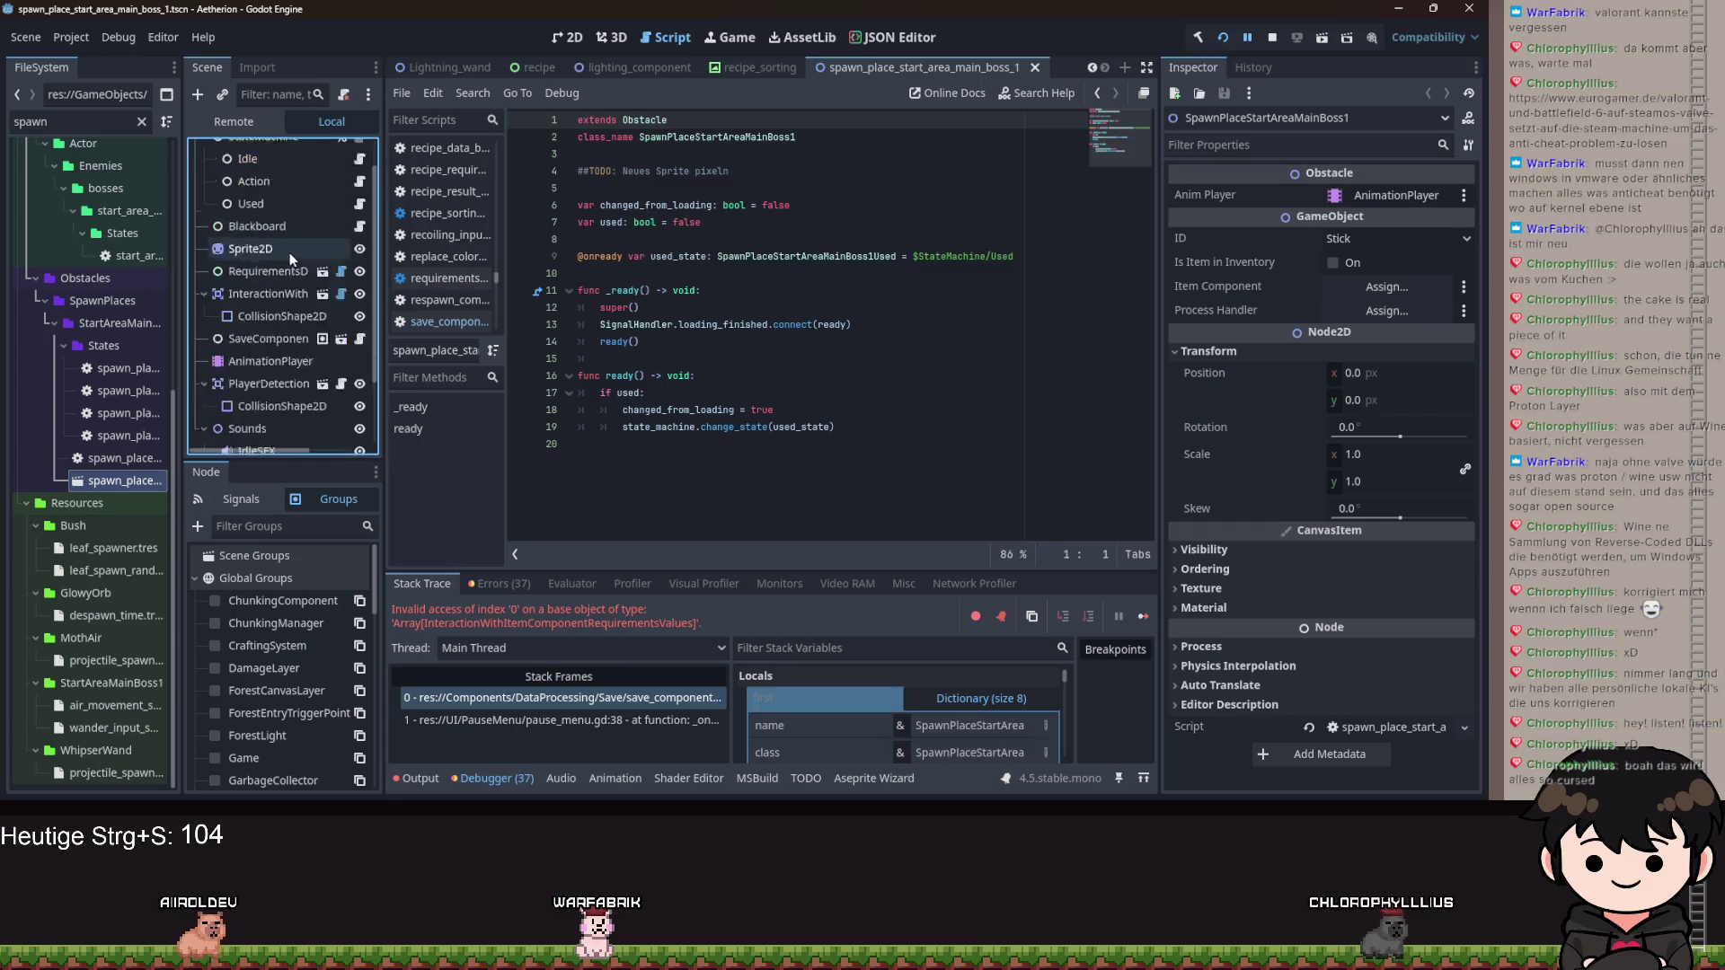
click(272, 255)
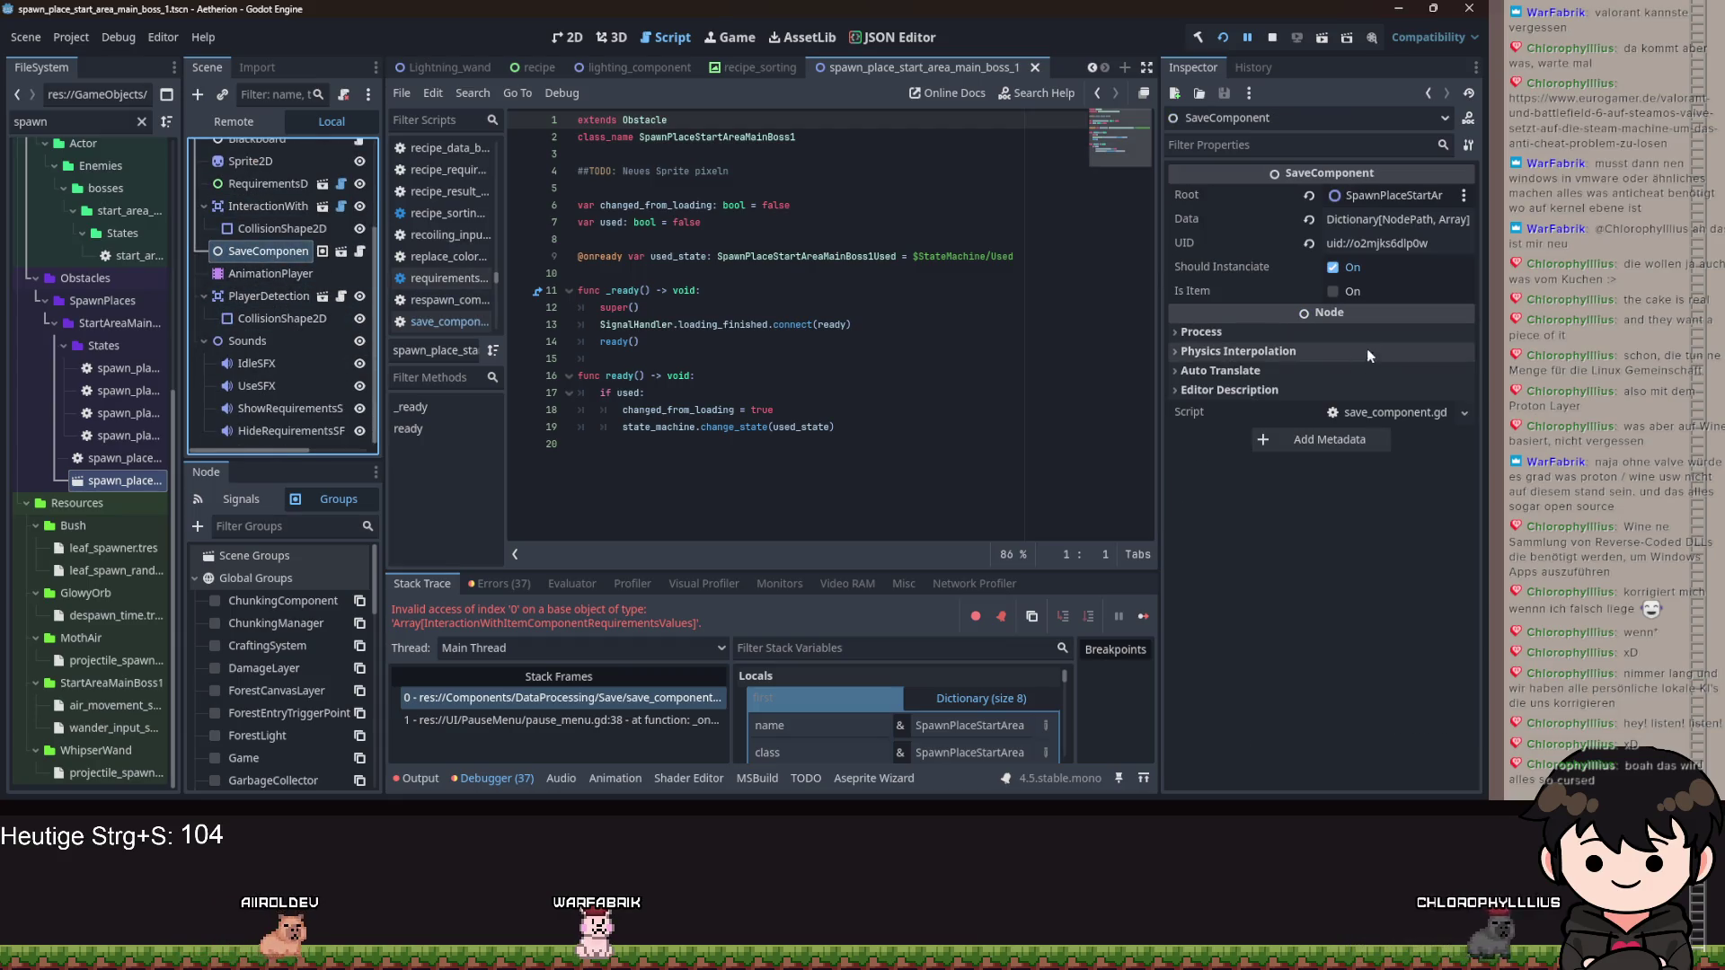
click(1377, 214)
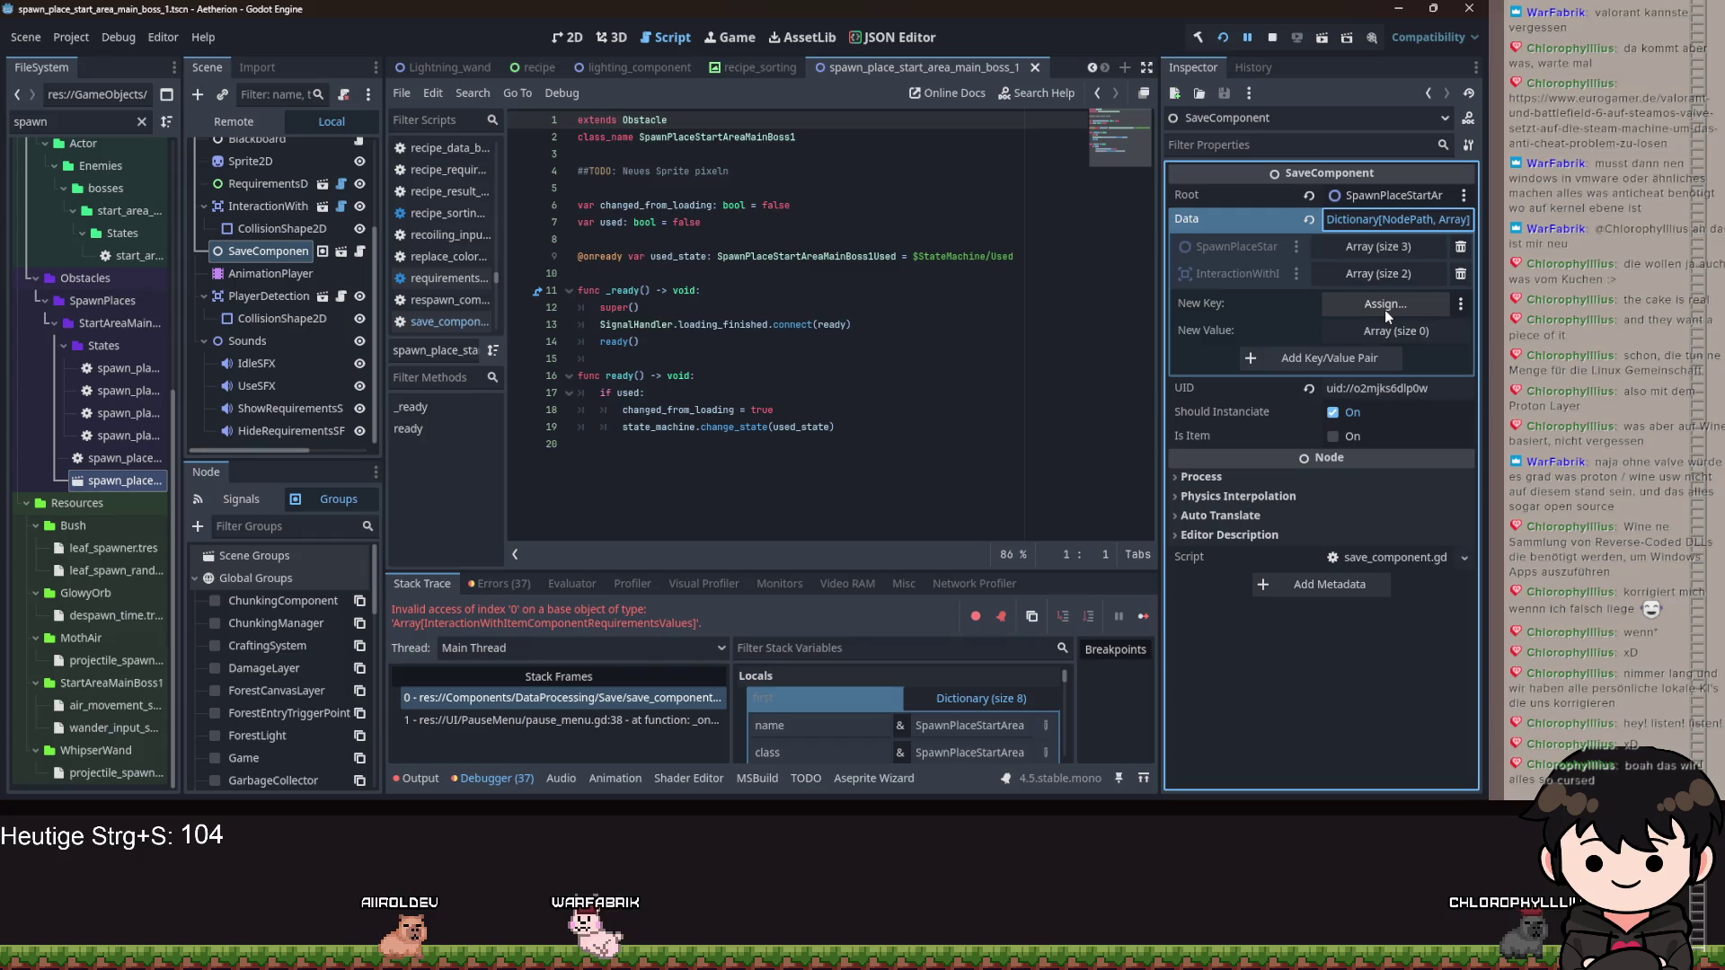
scroll(1042, 687, down, 3)
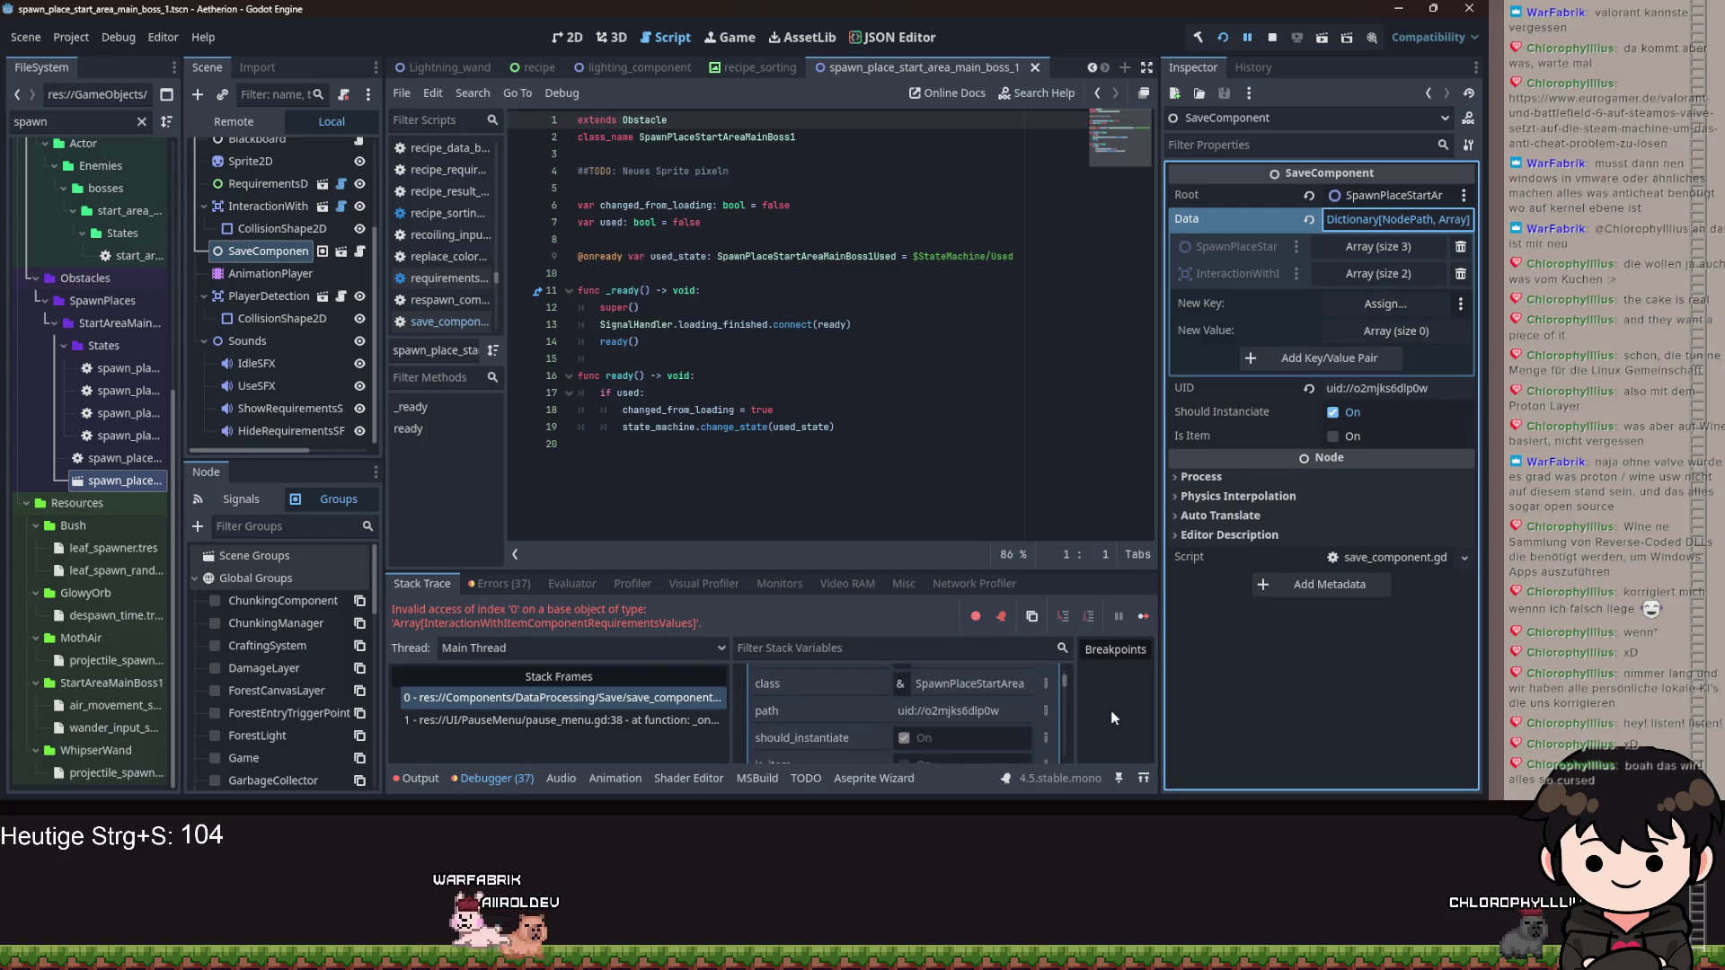
scroll(979, 727, down, 2)
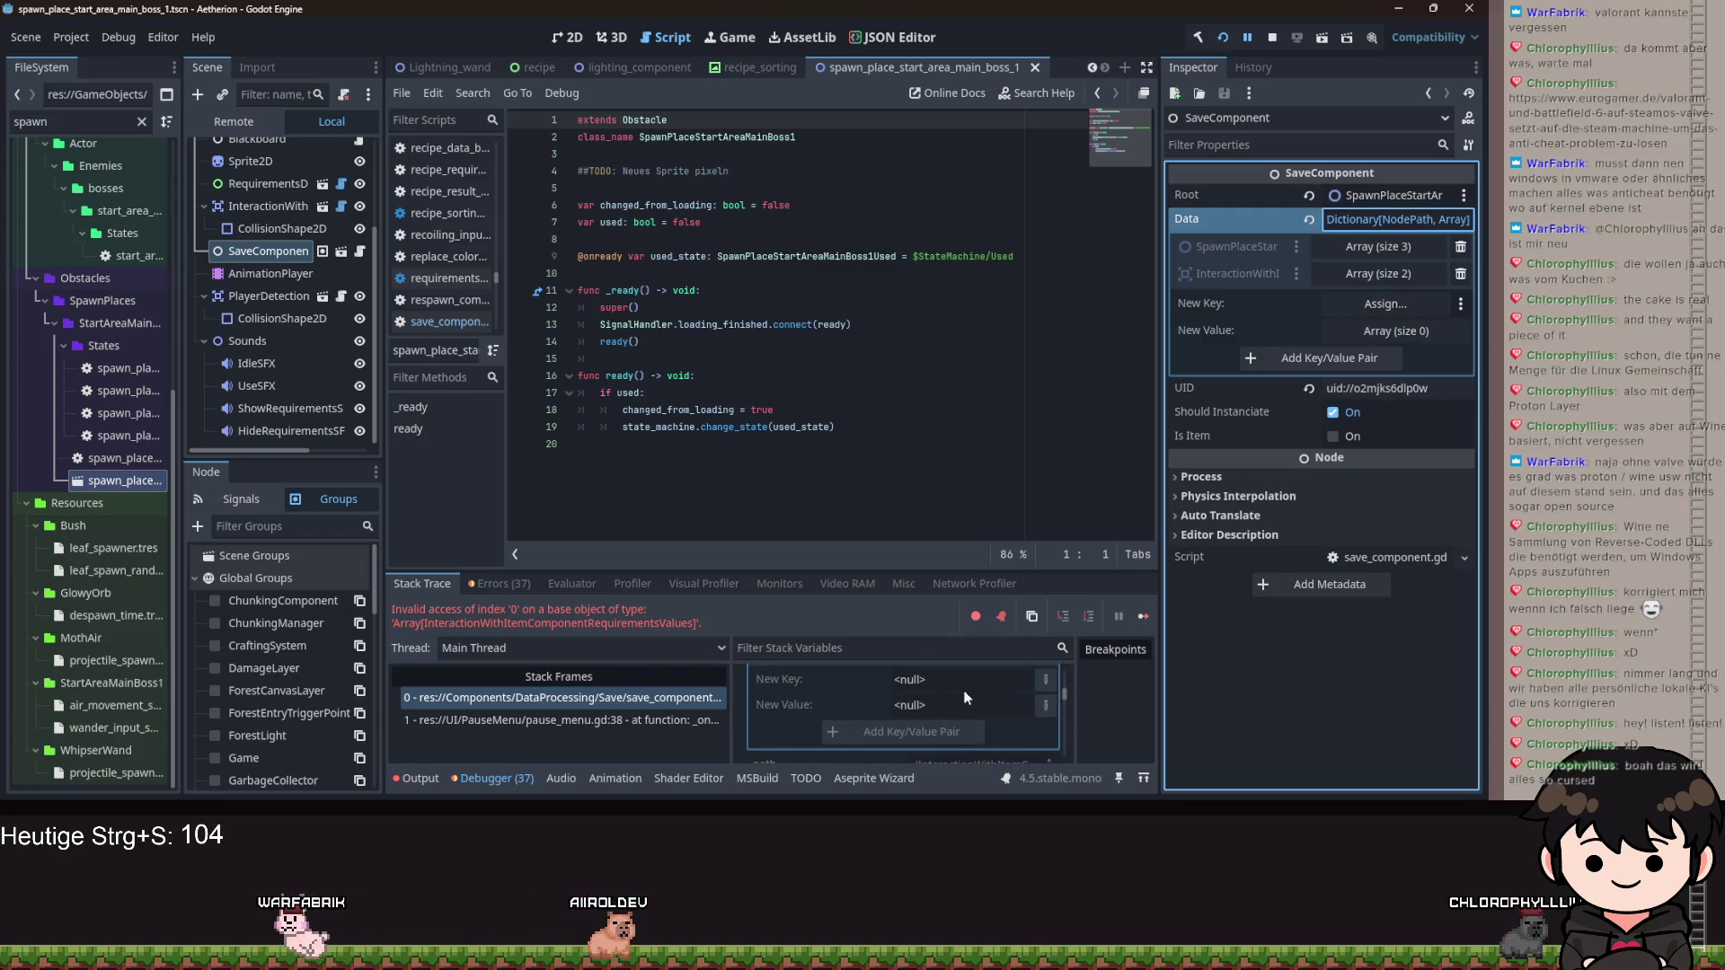
click(1378, 273)
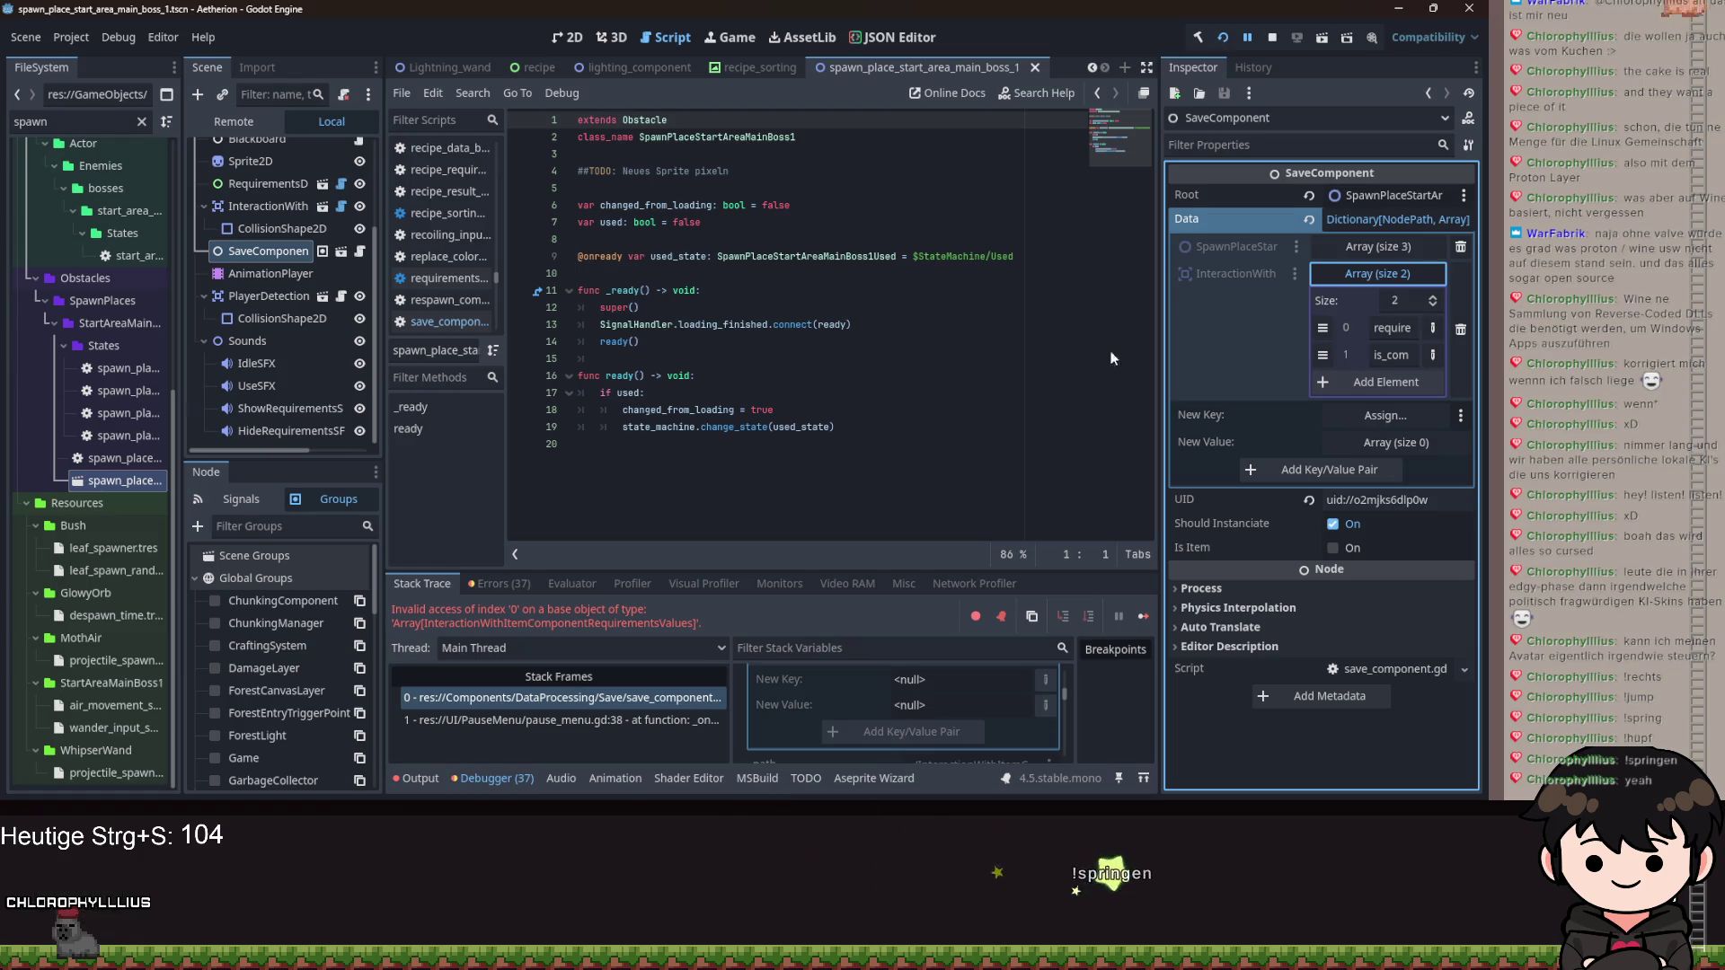
Give the debugger panel more height and scroll back through its contents.
scroll(870, 703, down, 3)
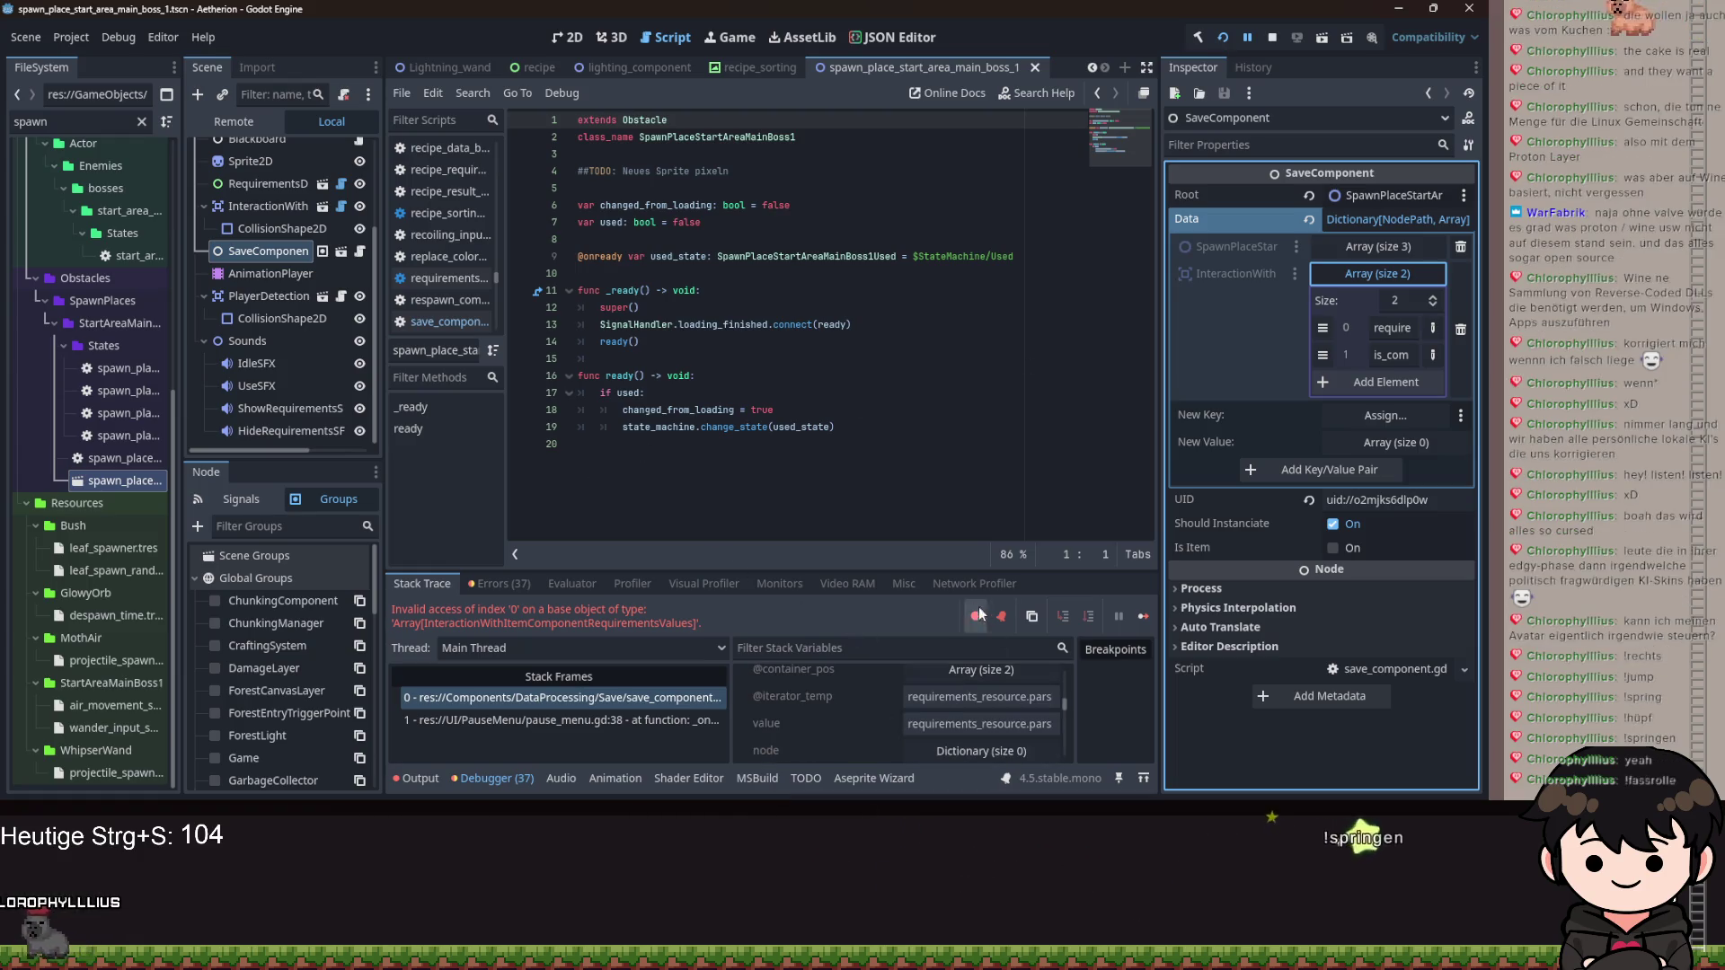
drag(919, 572, 934, 310)
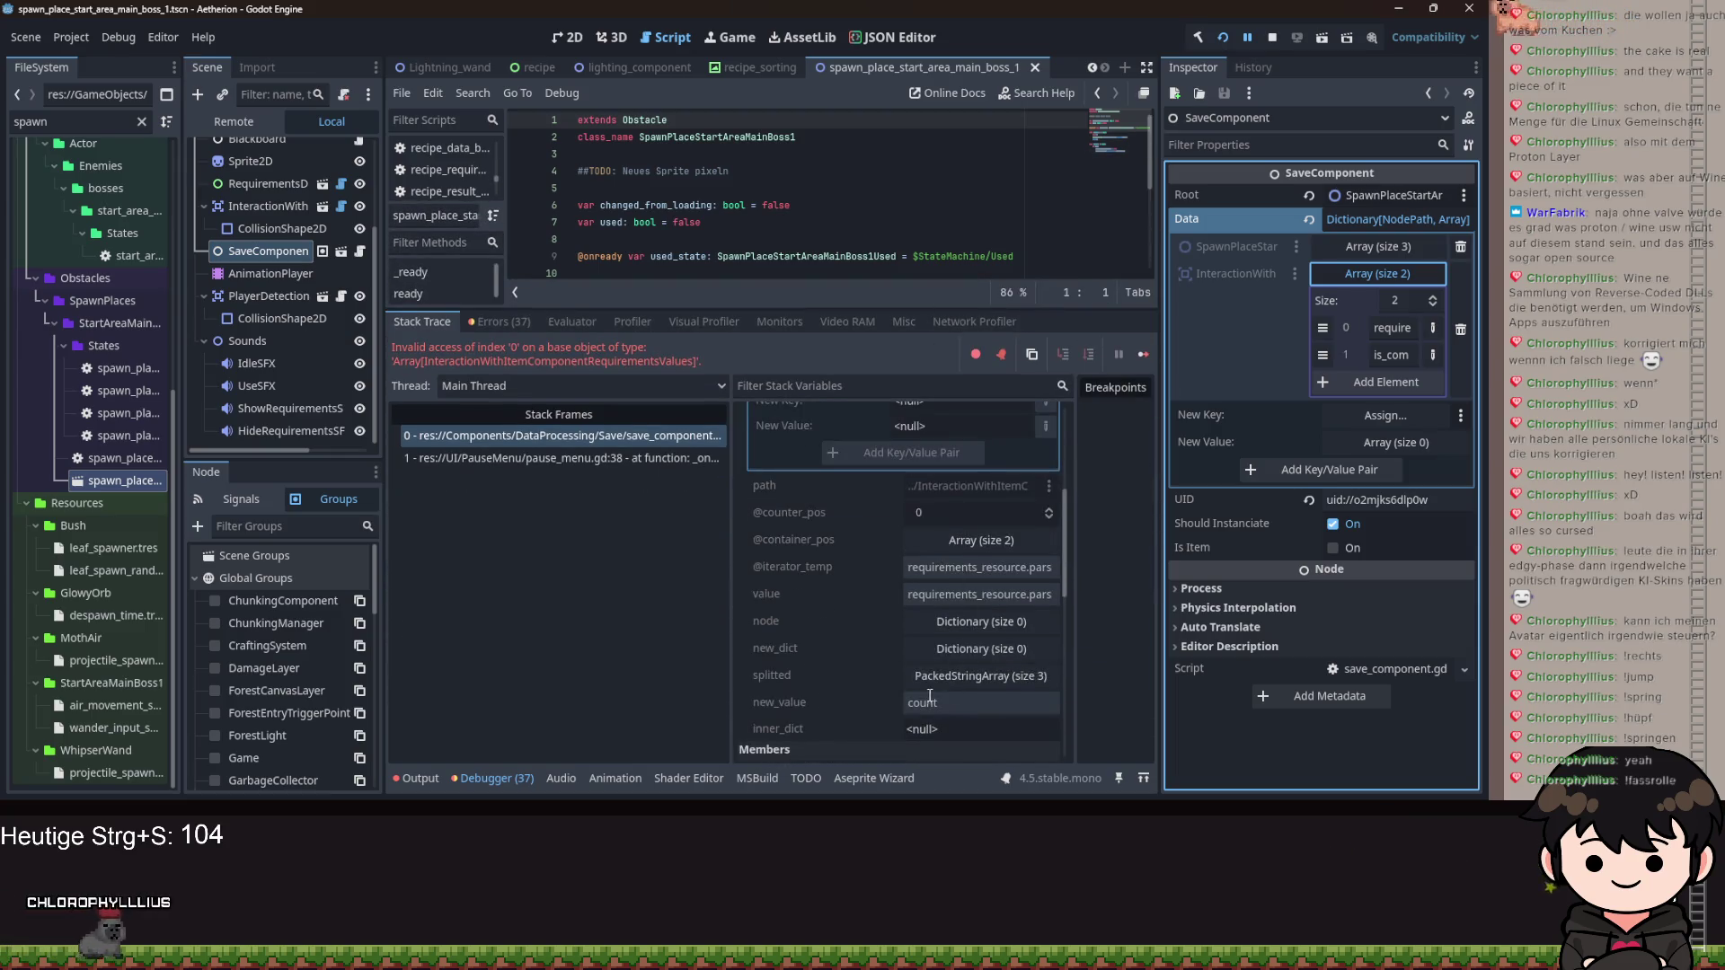
scroll(940, 553, up, 3)
scroll(898, 662, up, 2)
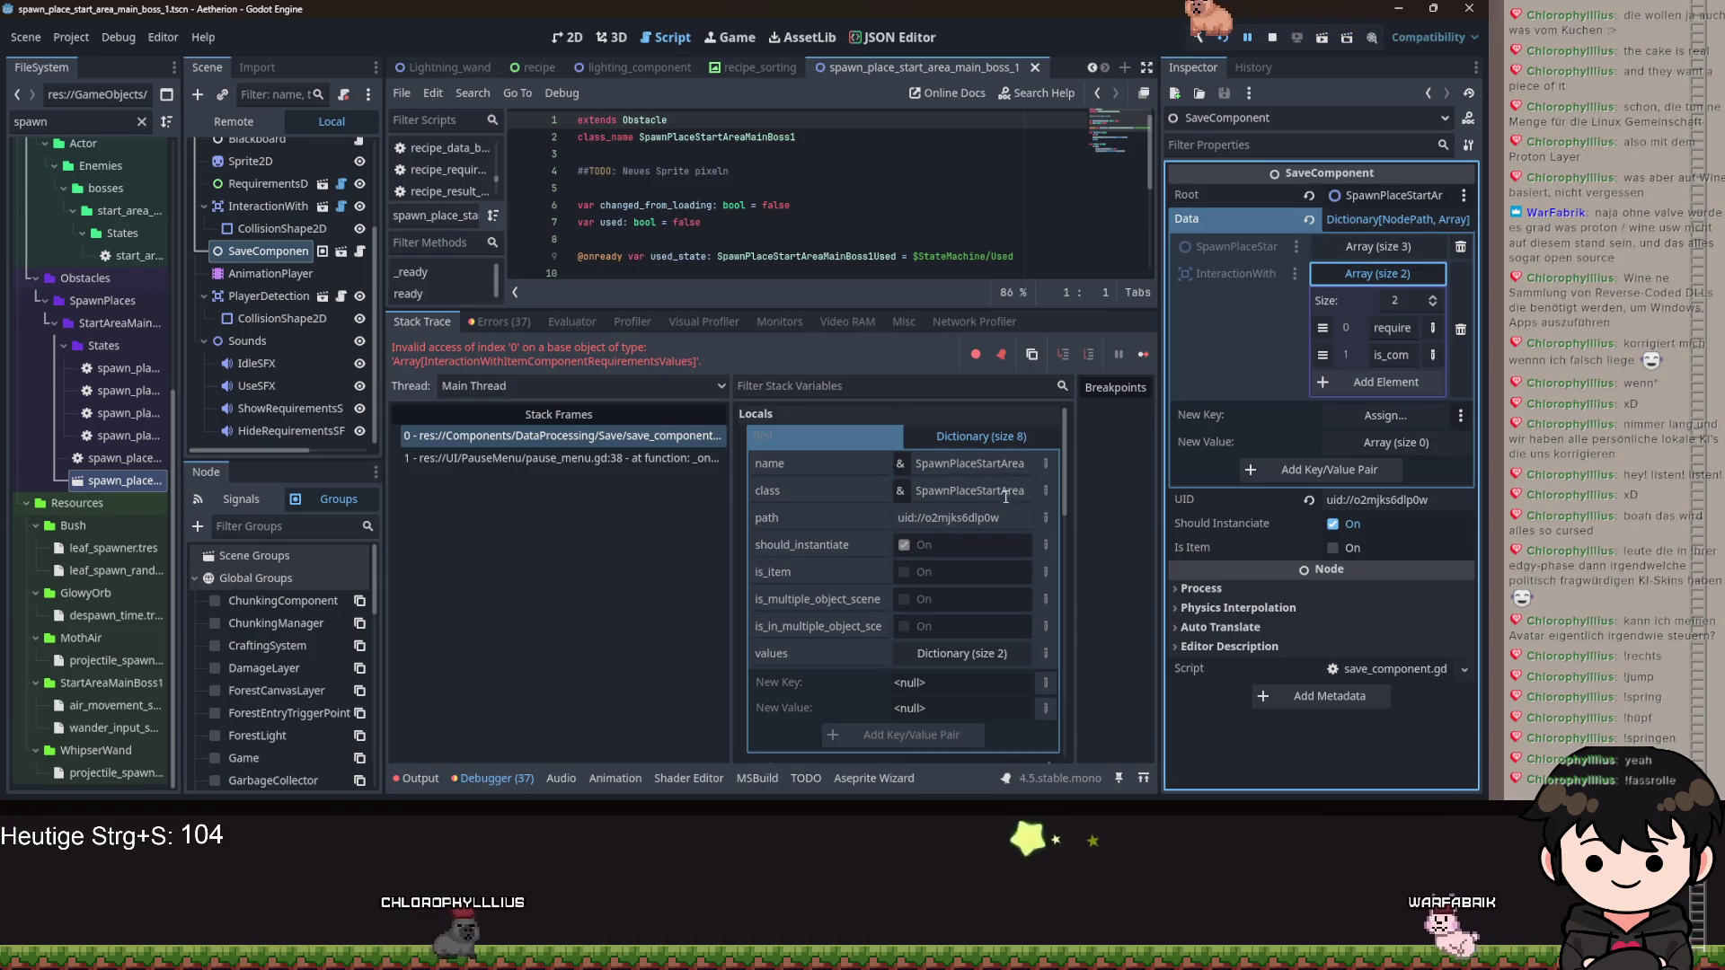
scroll(582, 69, up, 5)
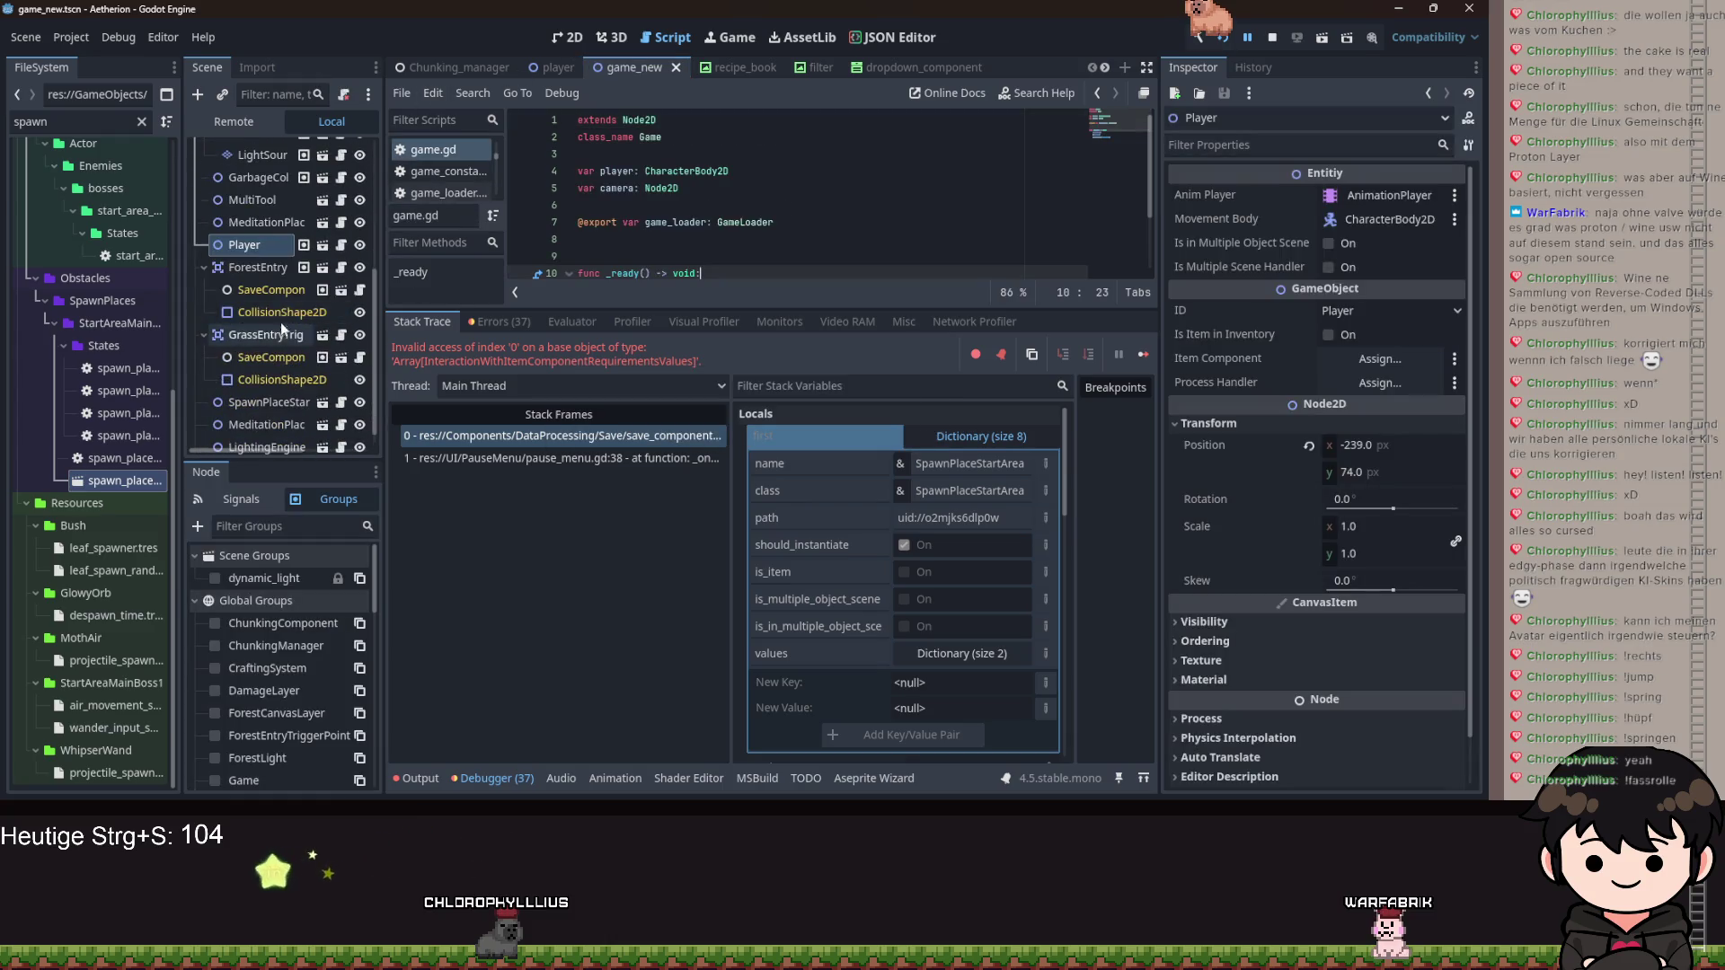
Reopen the spawn place boss scene and look at the crash data's class entry.
scroll(277, 288, down, 1)
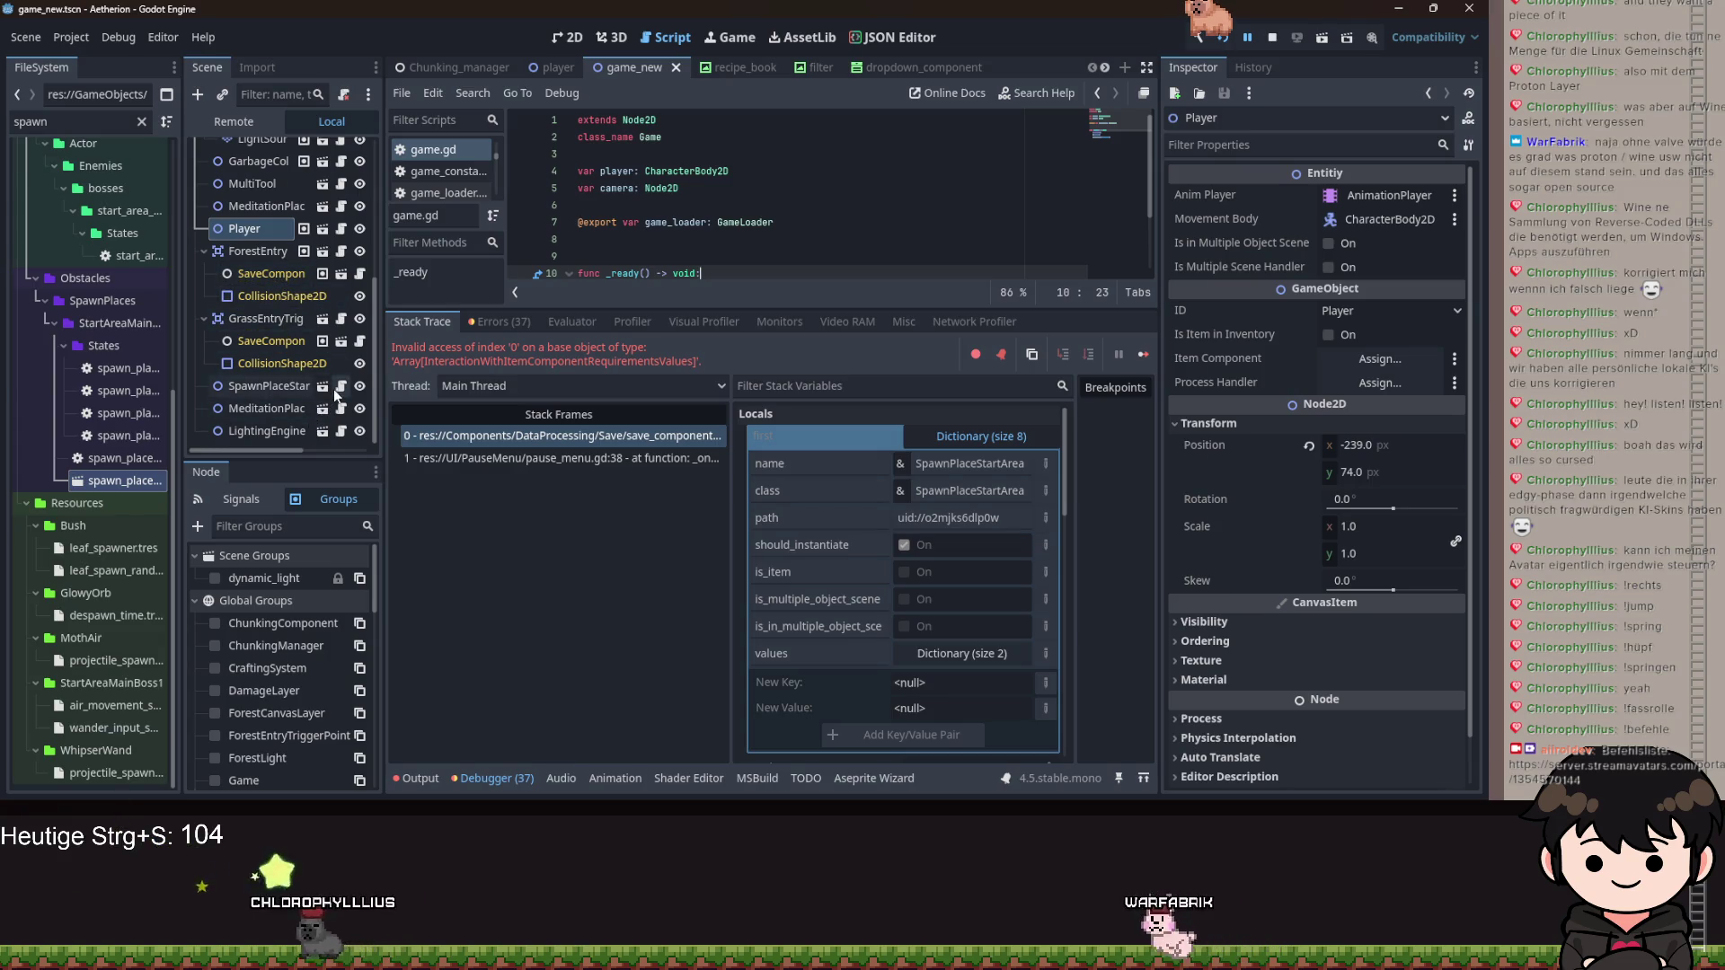
click(321, 393)
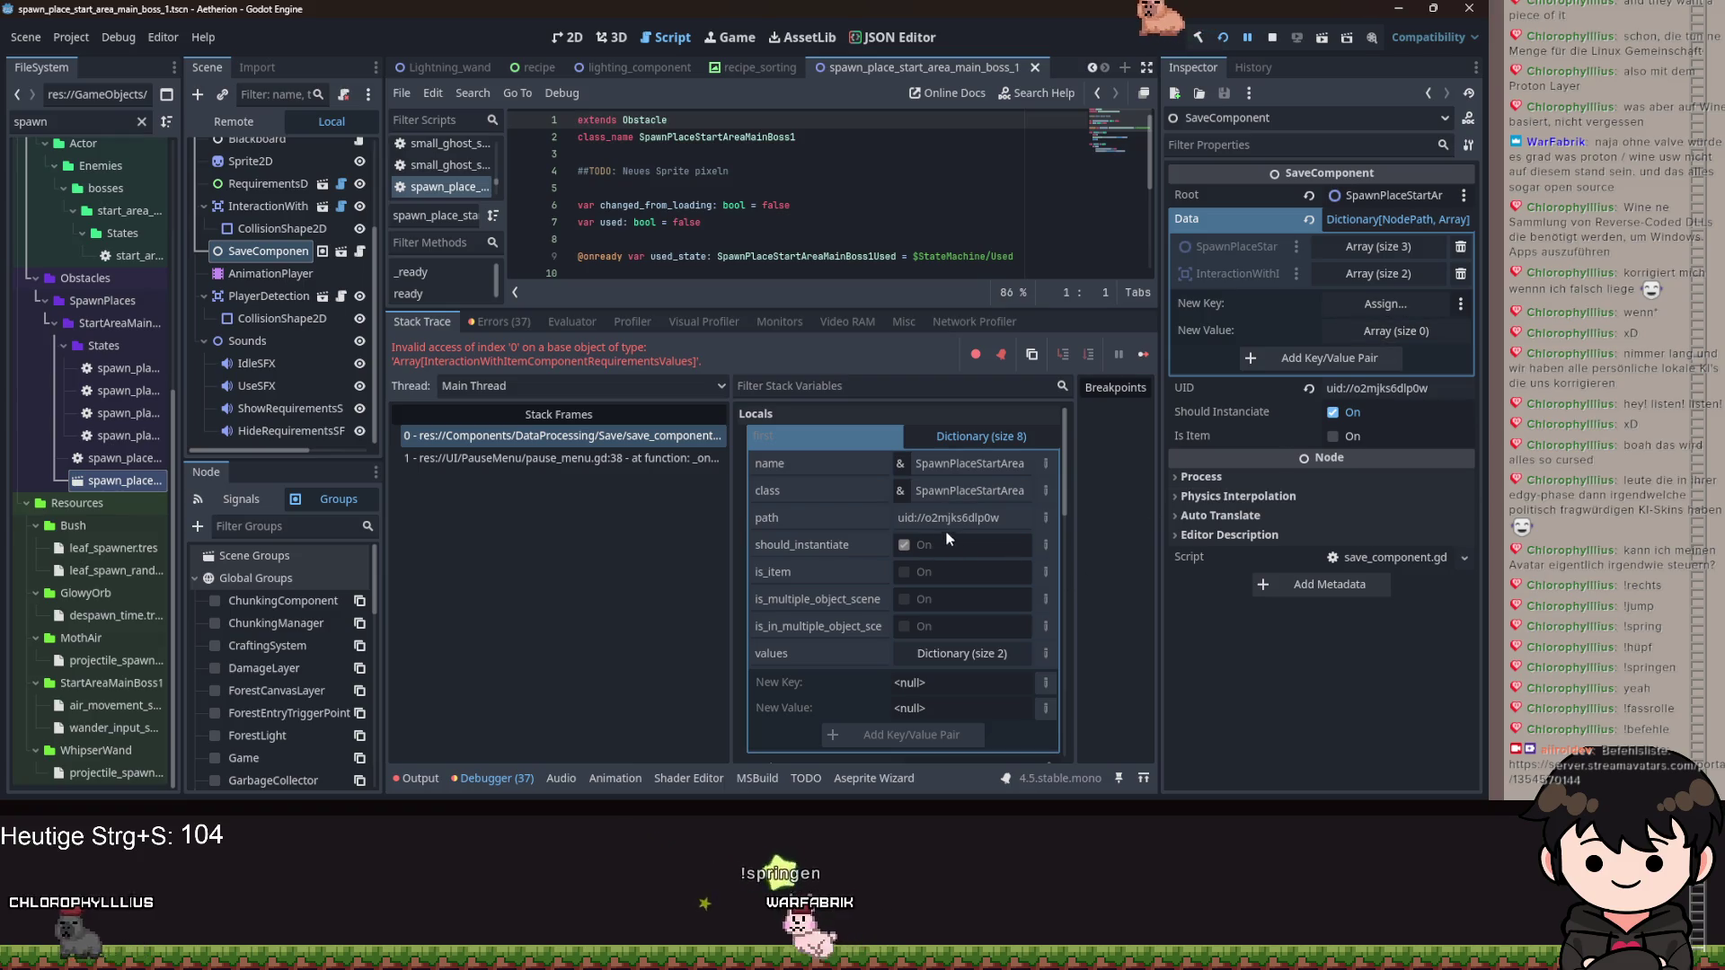
click(762, 491)
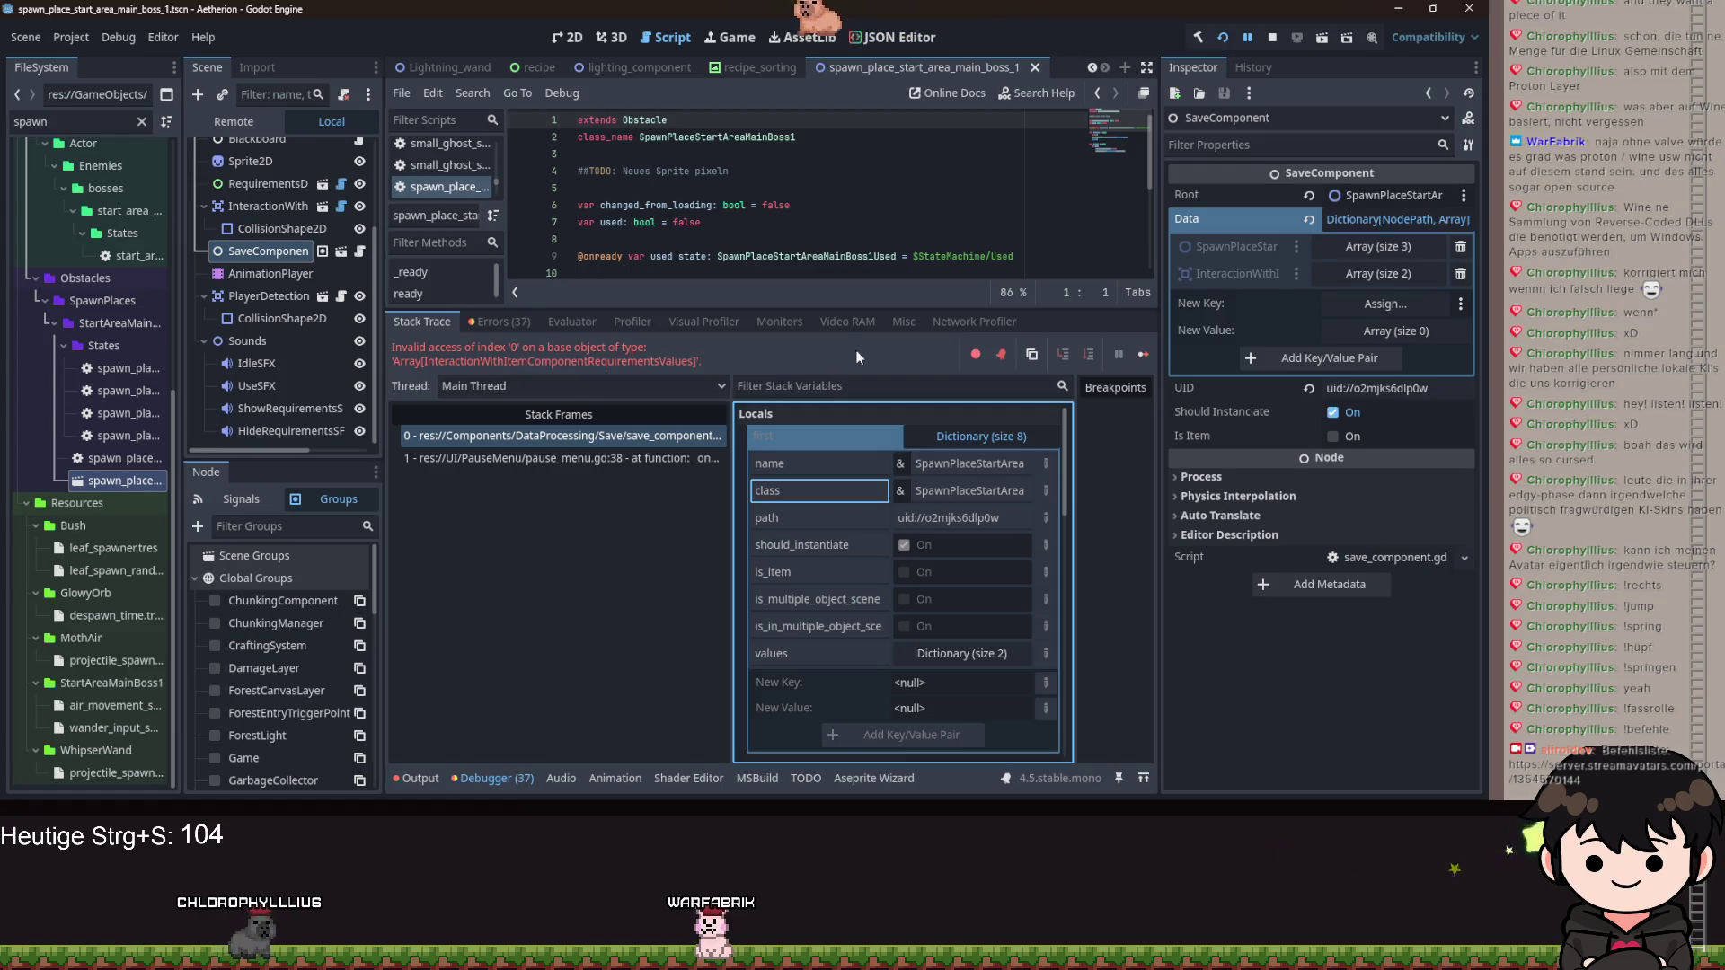
click(801, 364)
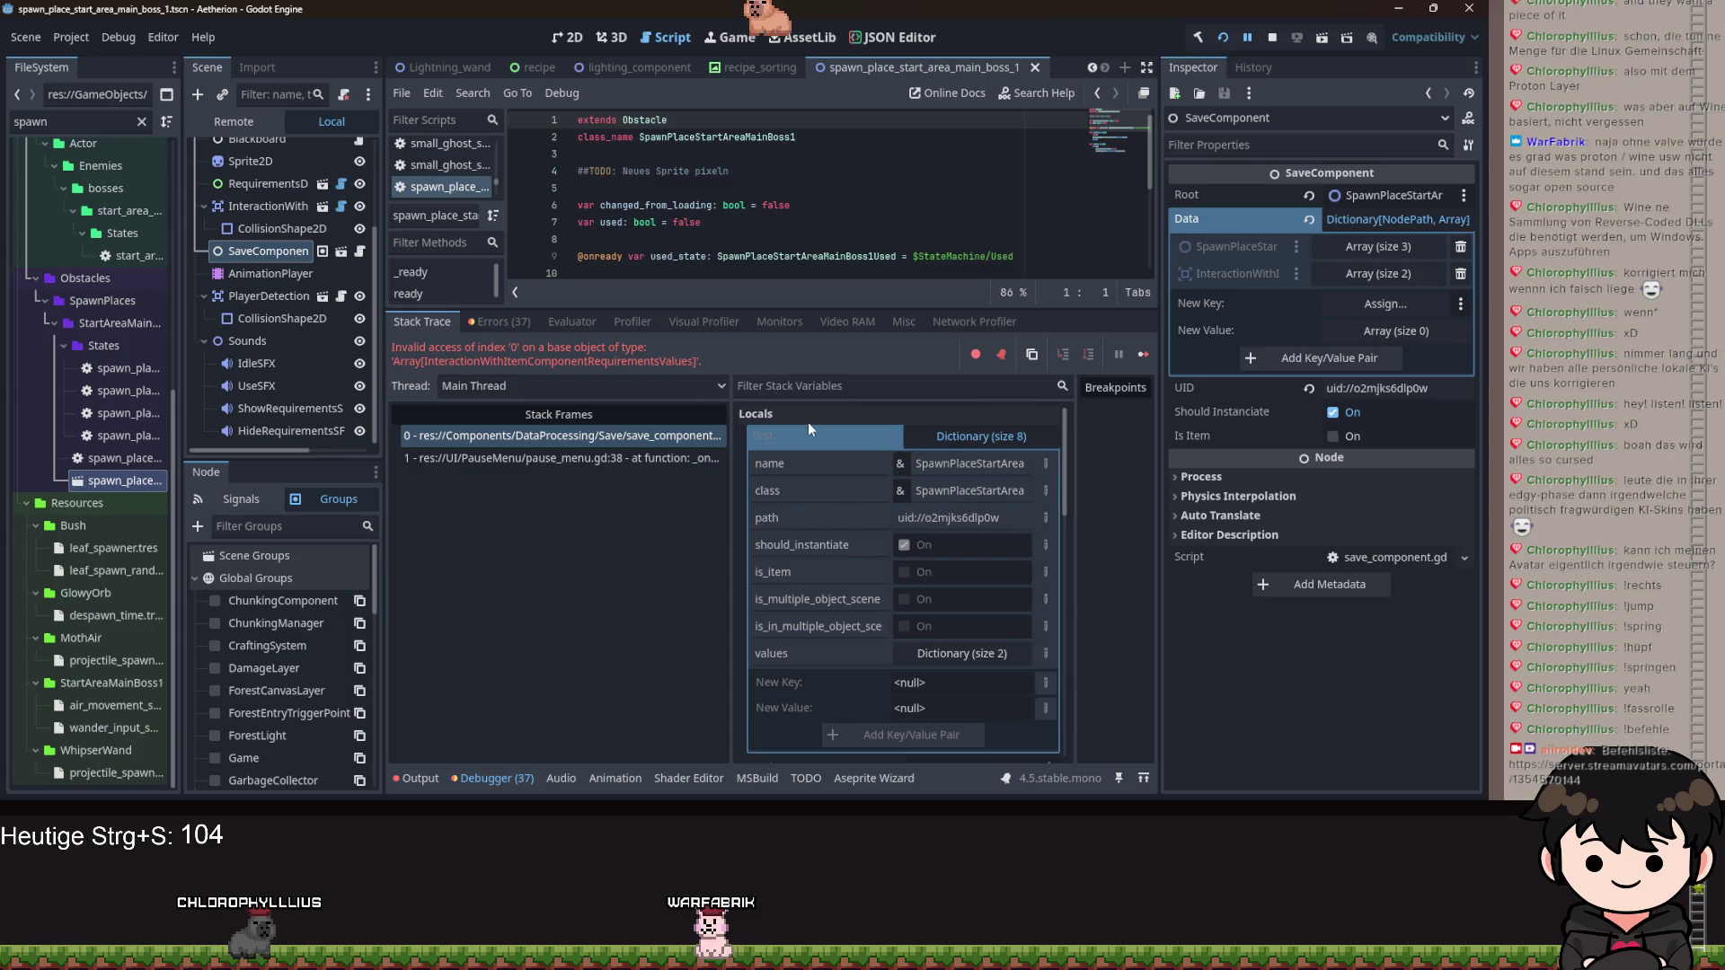
Expand the size-2 'values' Dictionary and its nested SpawnPlace entry, which turns out empty.
click(962, 653)
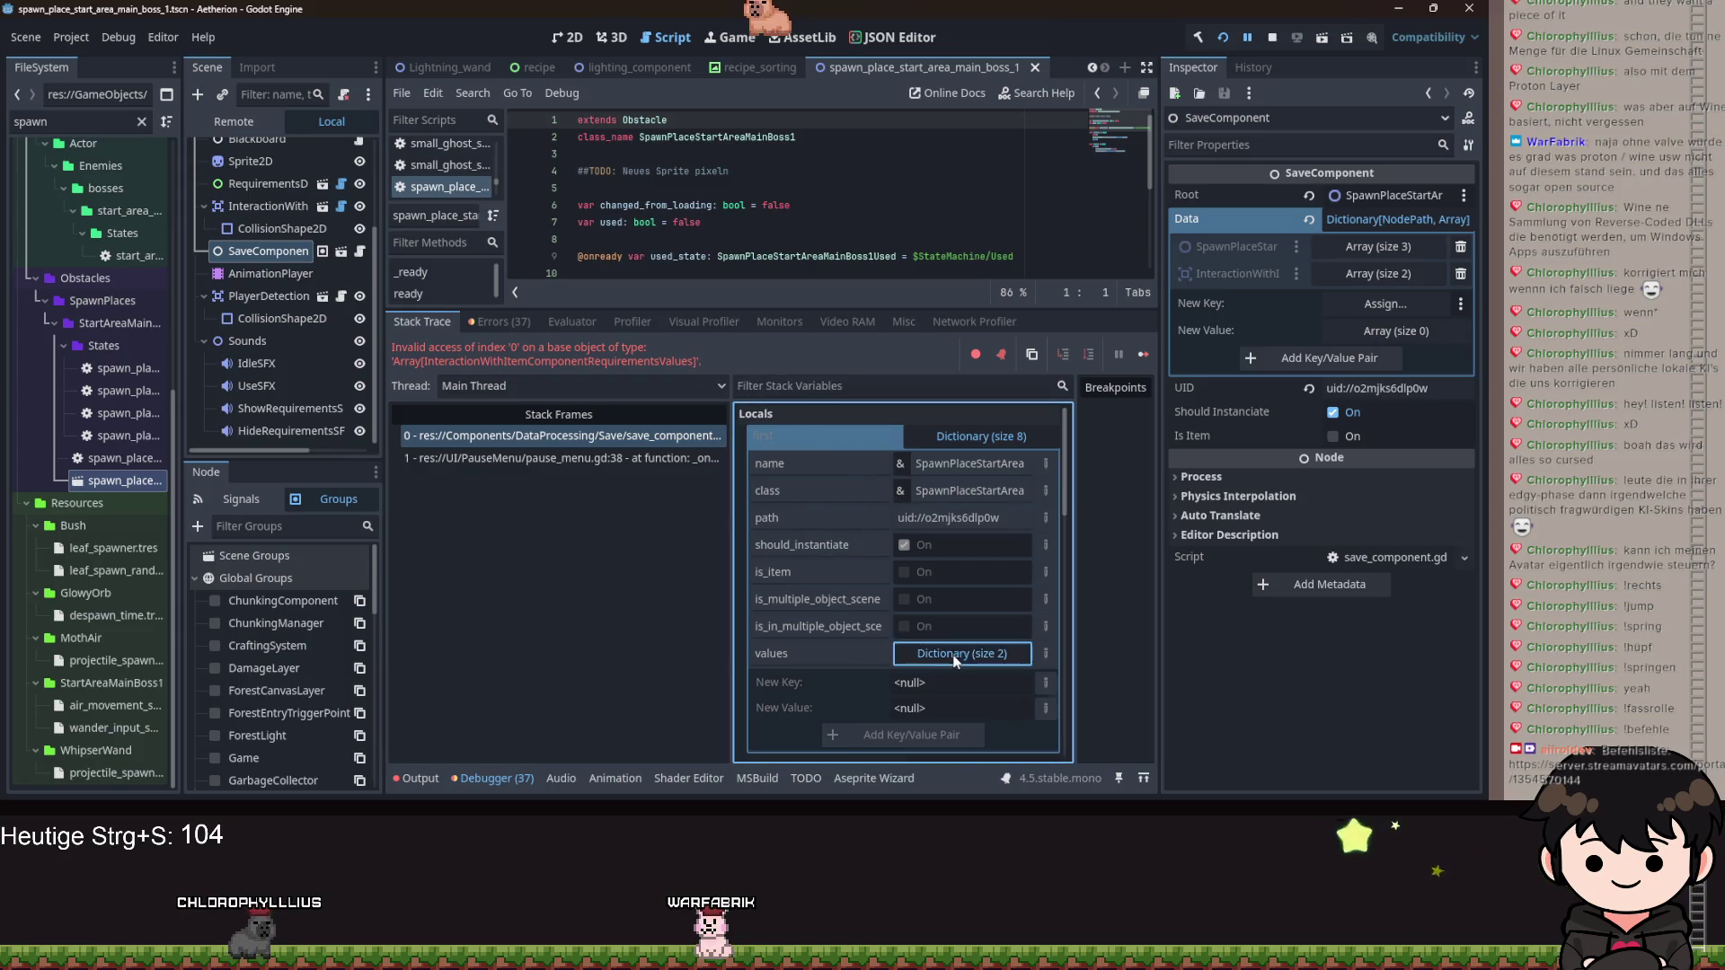
click(962, 709)
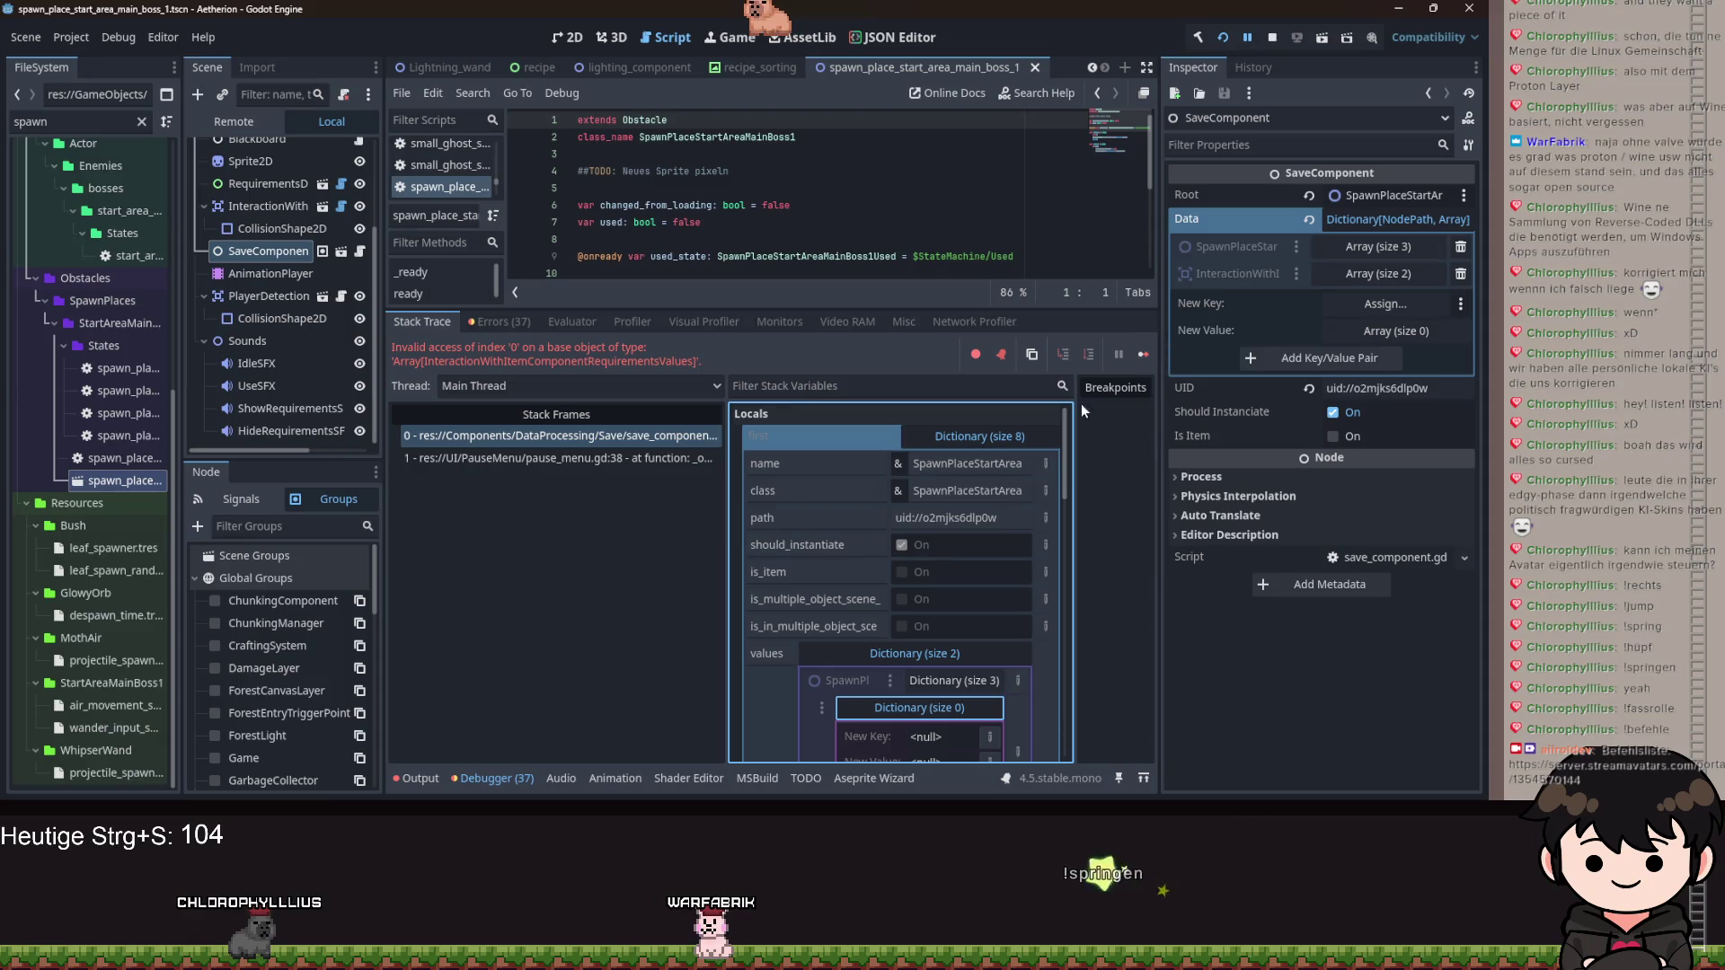
scroll(876, 692, down, 3)
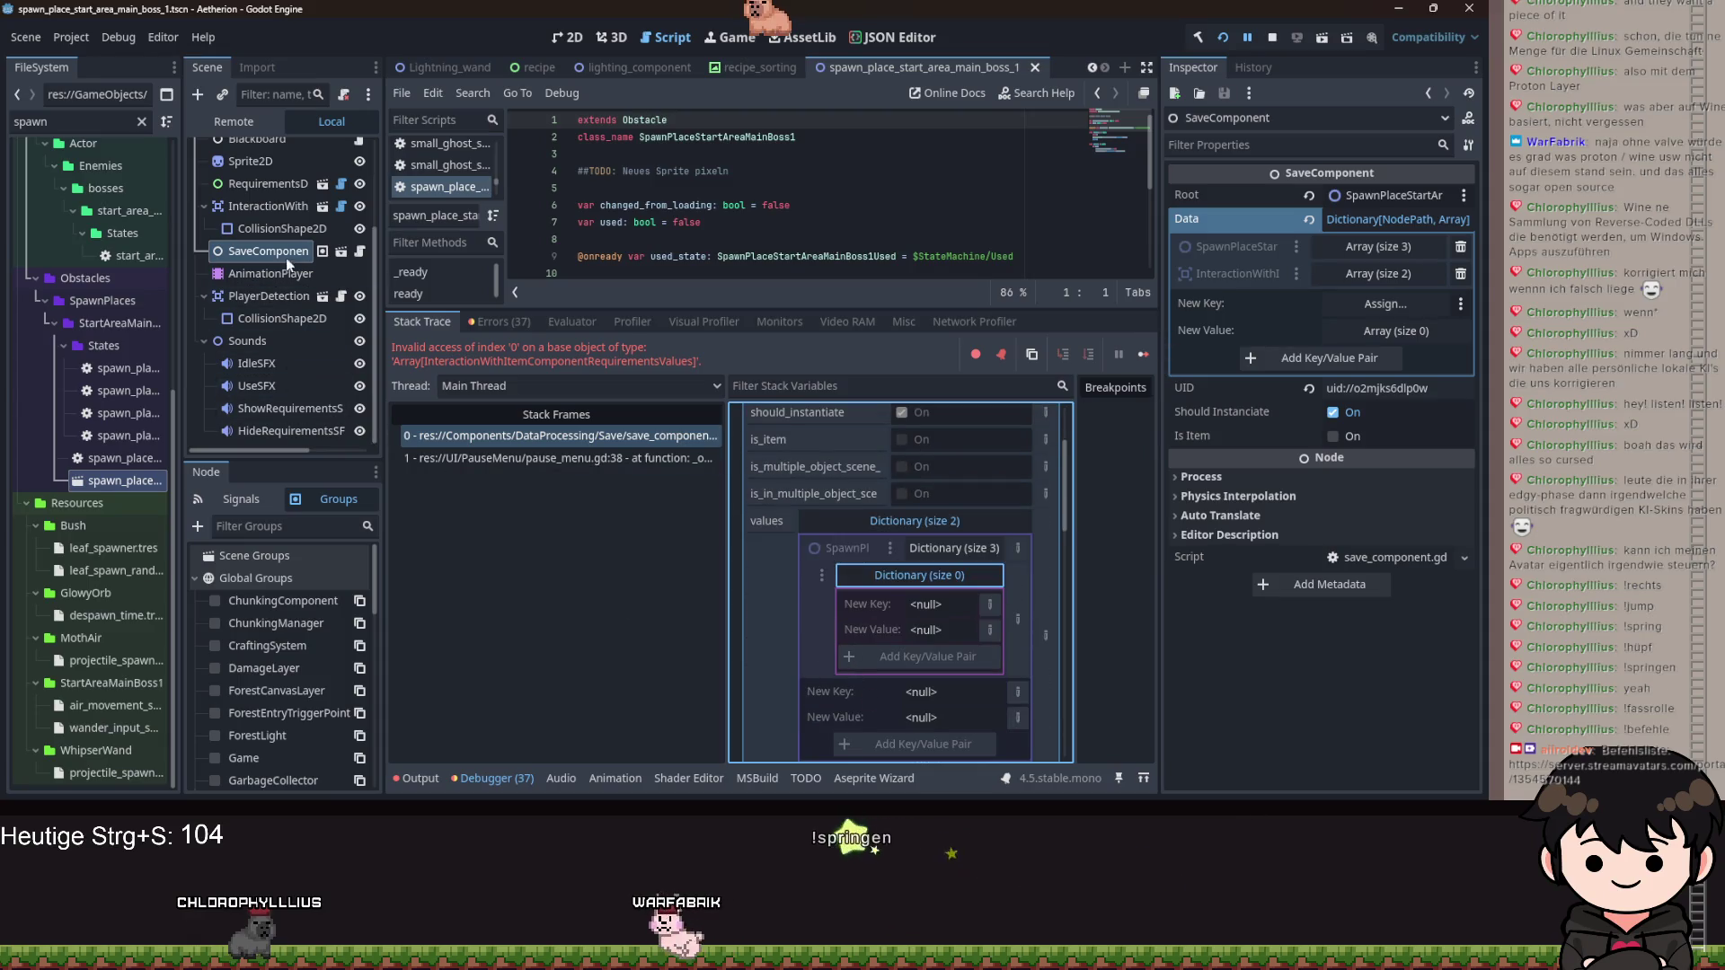
scroll(300, 260, up, 3)
Select the InteractionWith node and expand its Requirements dictionary in the Inspector.
click(268, 320)
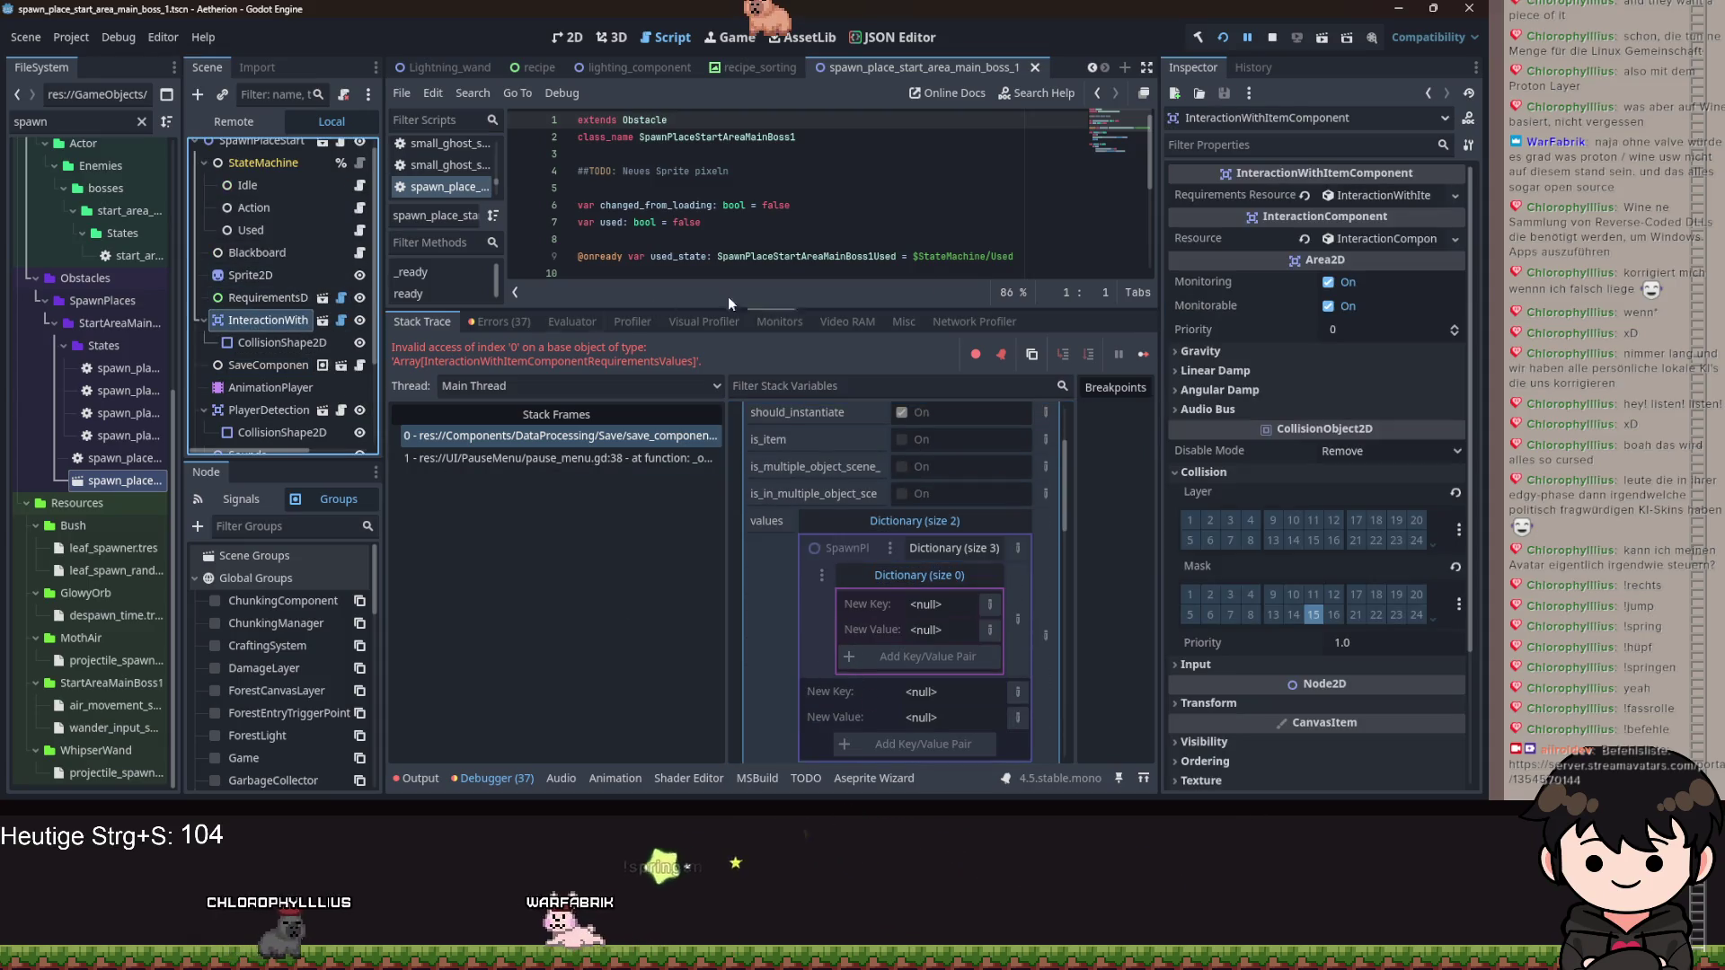
click(1382, 196)
click(1387, 222)
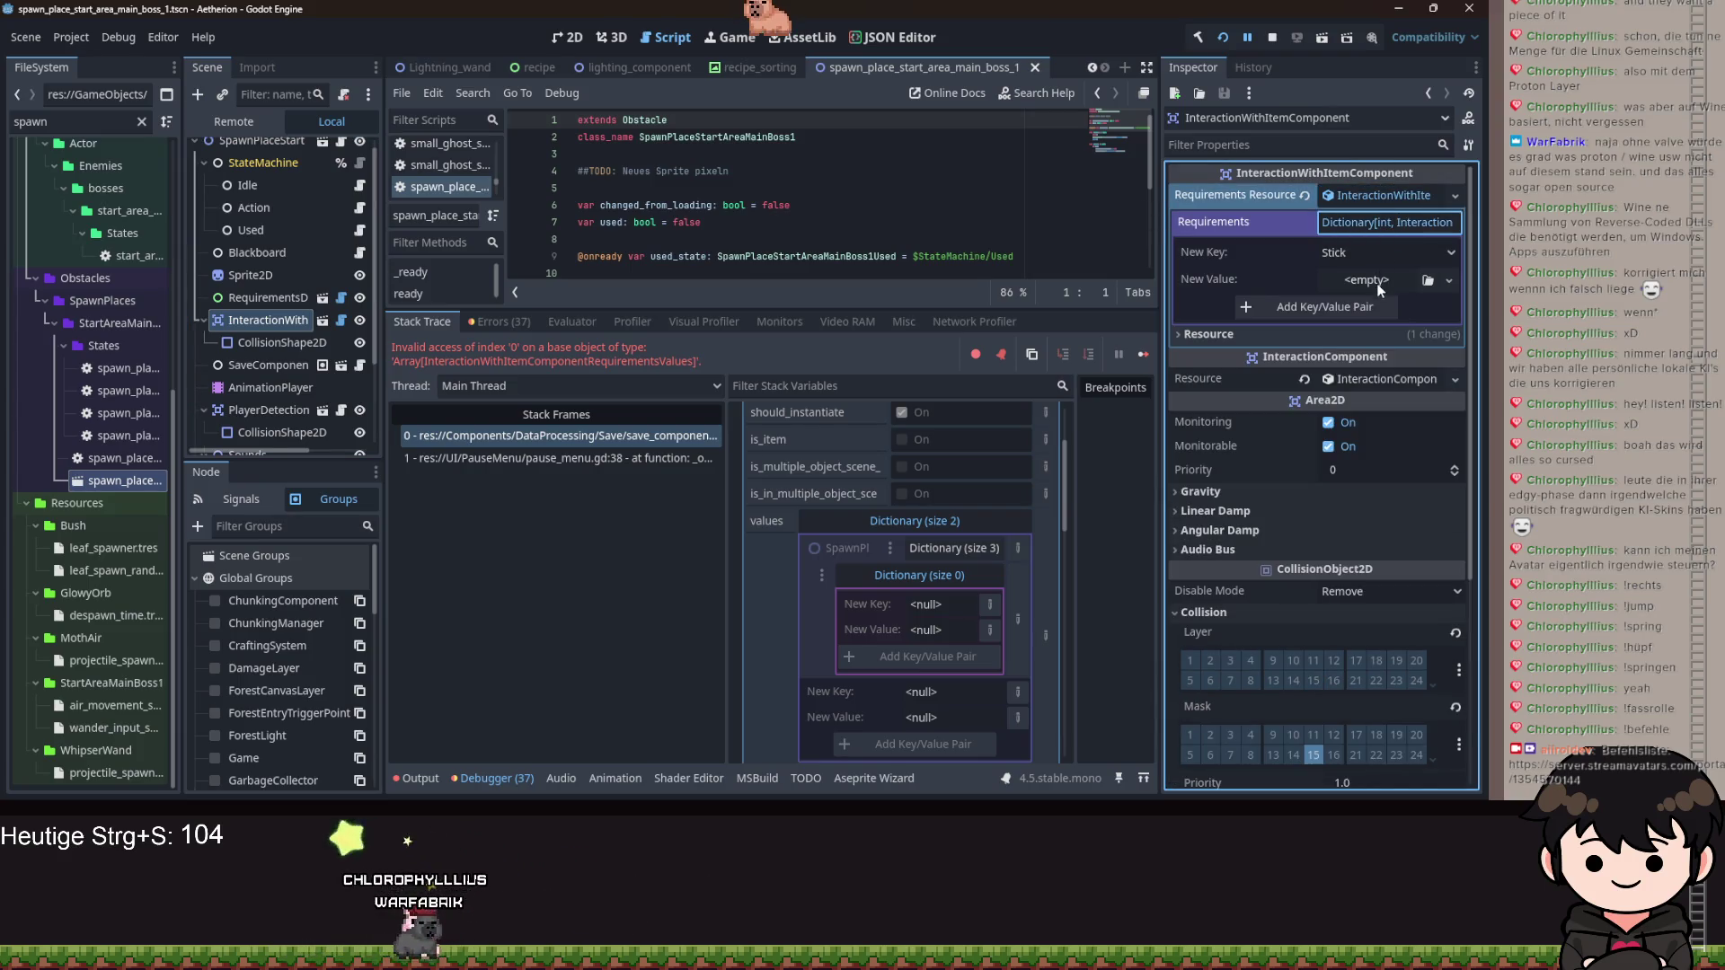
click(1387, 222)
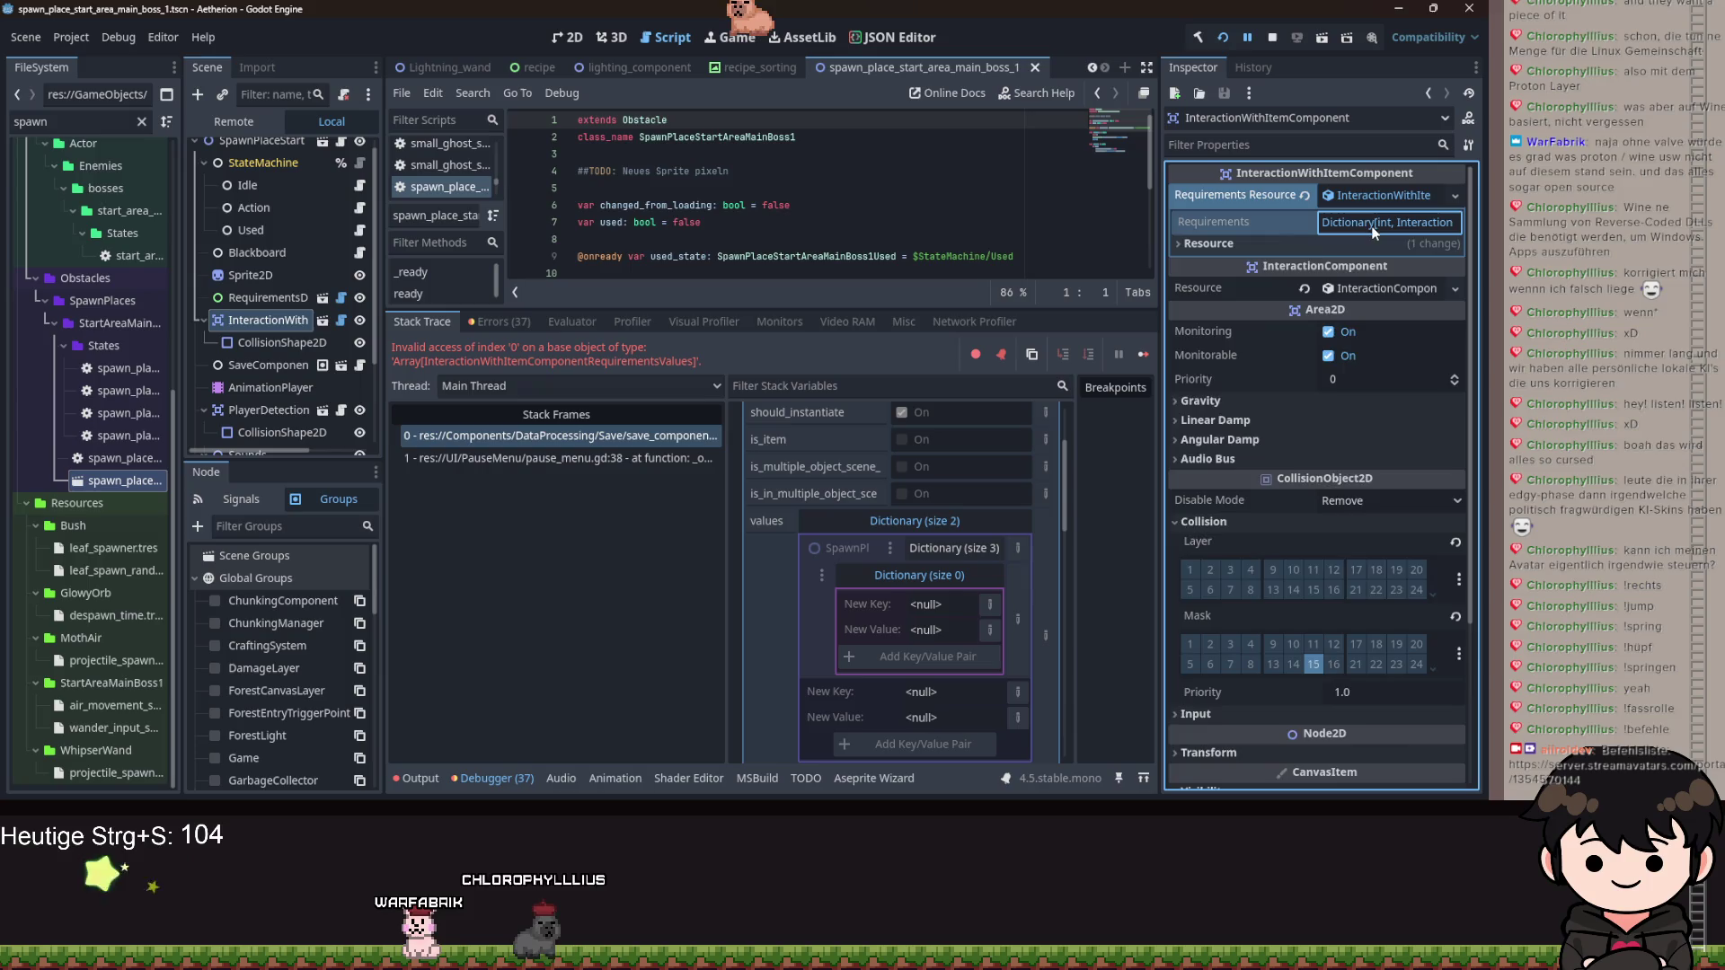
click(1386, 221)
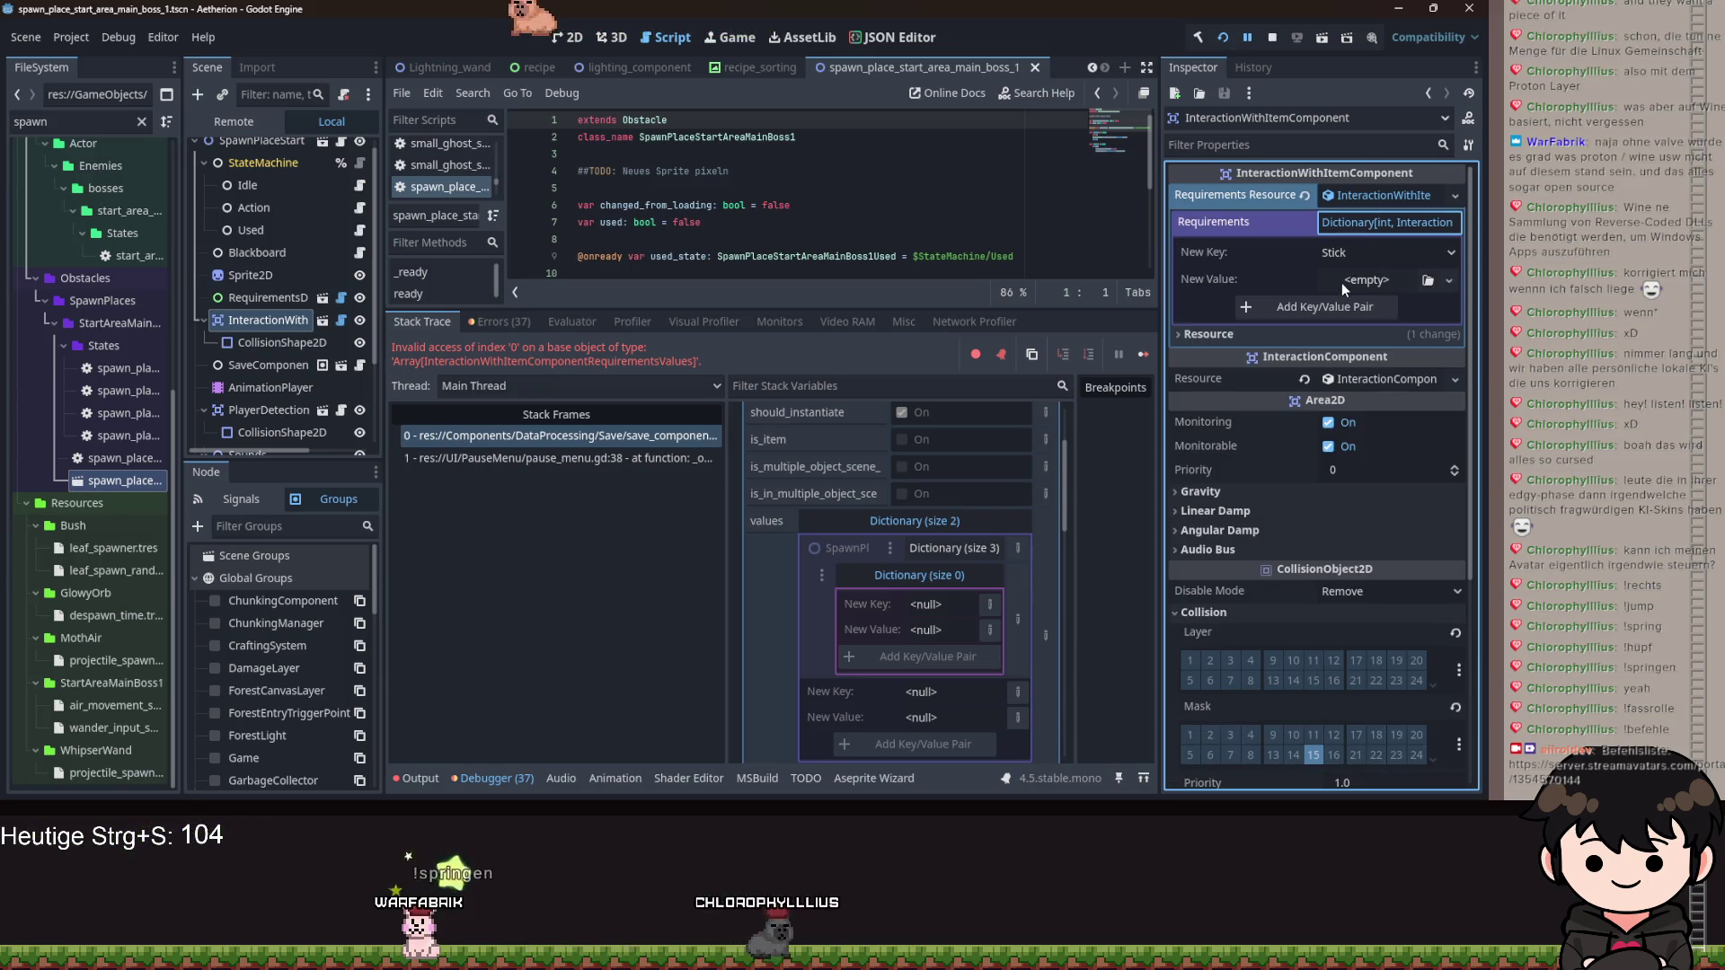
click(1368, 224)
click(1368, 225)
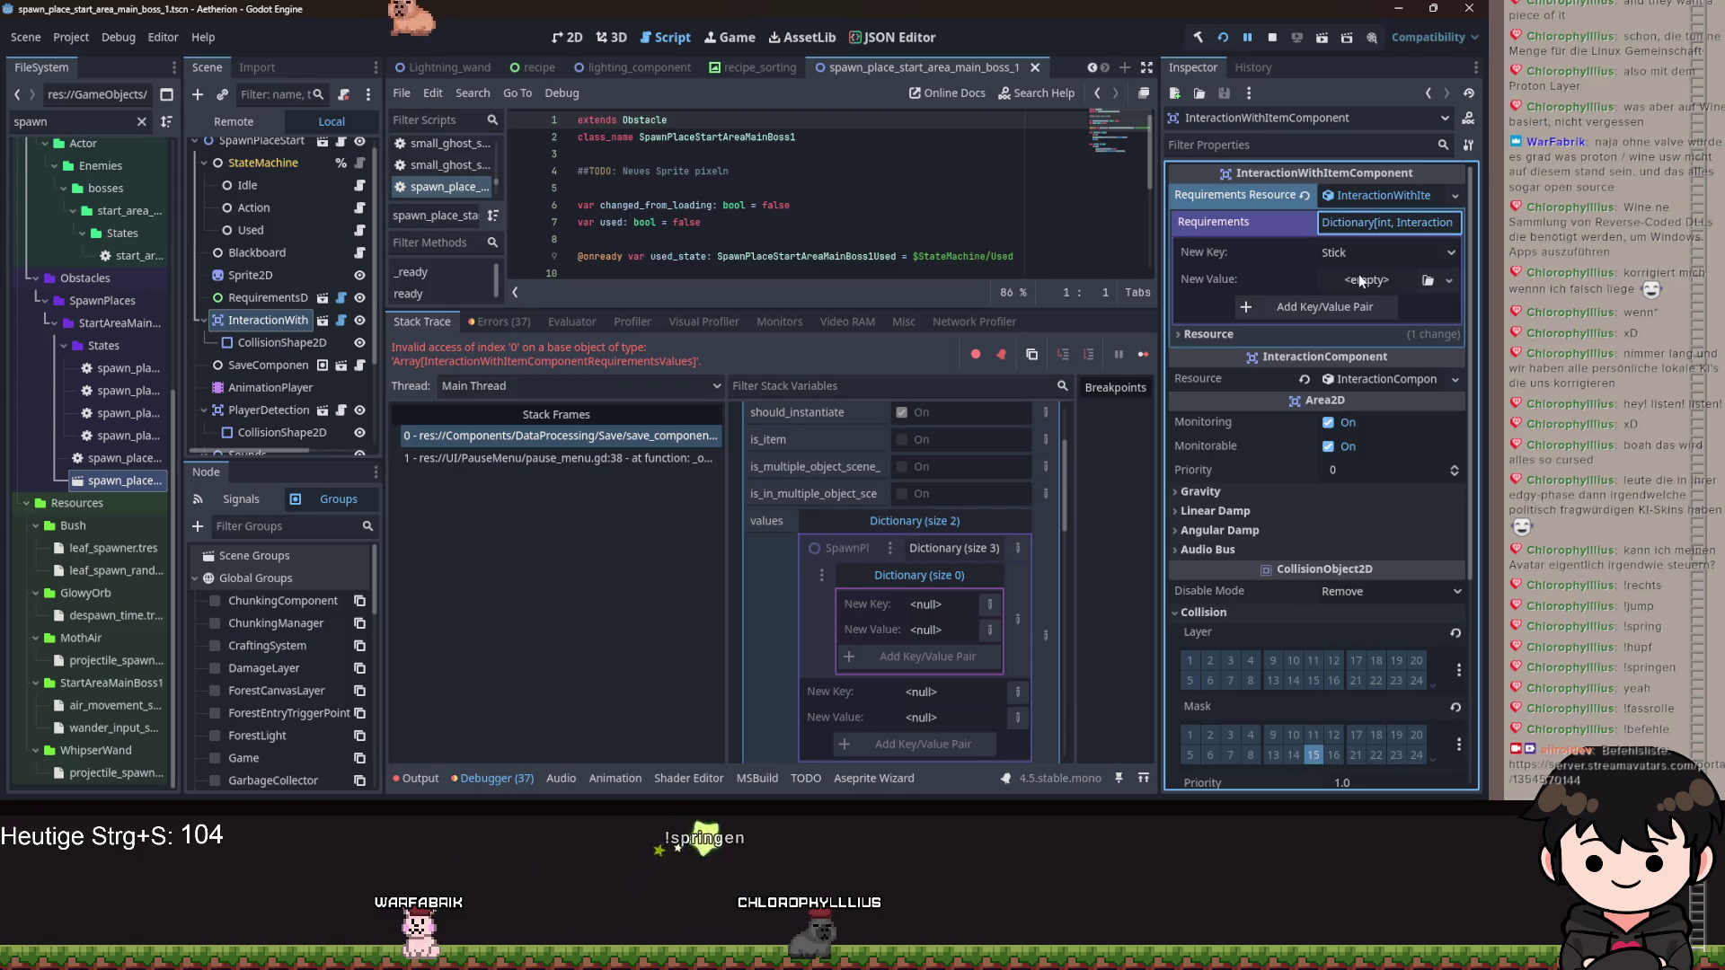
Add a Stick requirement with a new count-1 RequirementsValues resource, then save and relaunch.
click(1350, 286)
click(1348, 307)
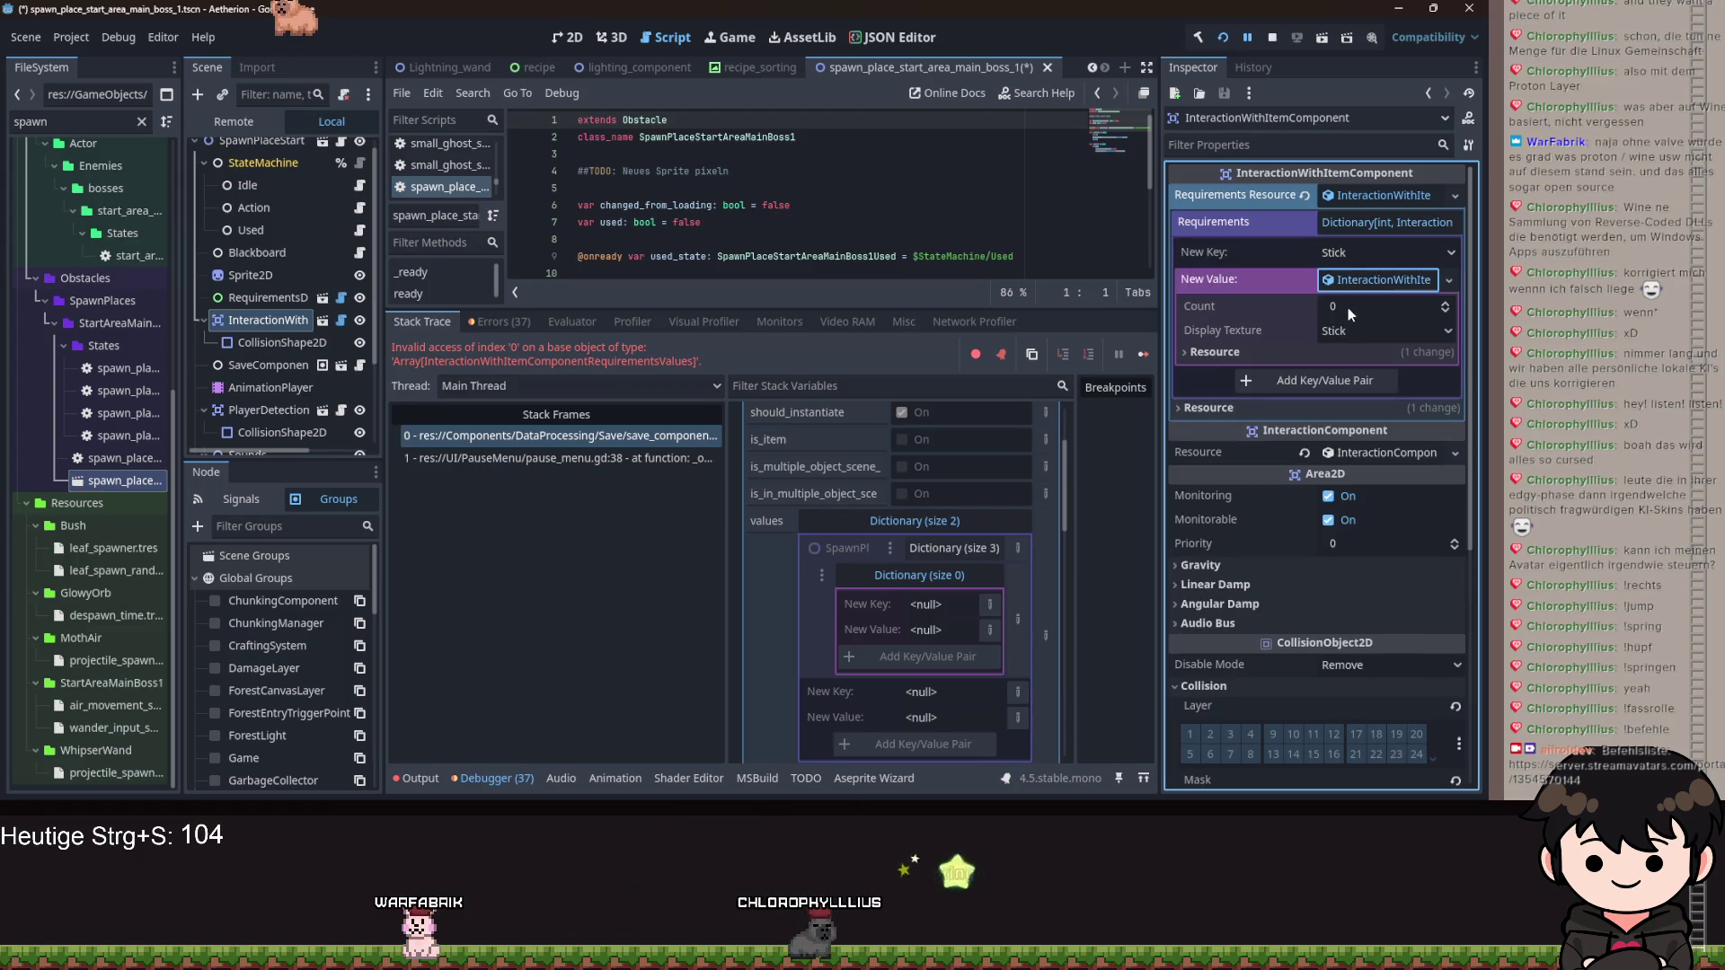
text(1)
key(Return)
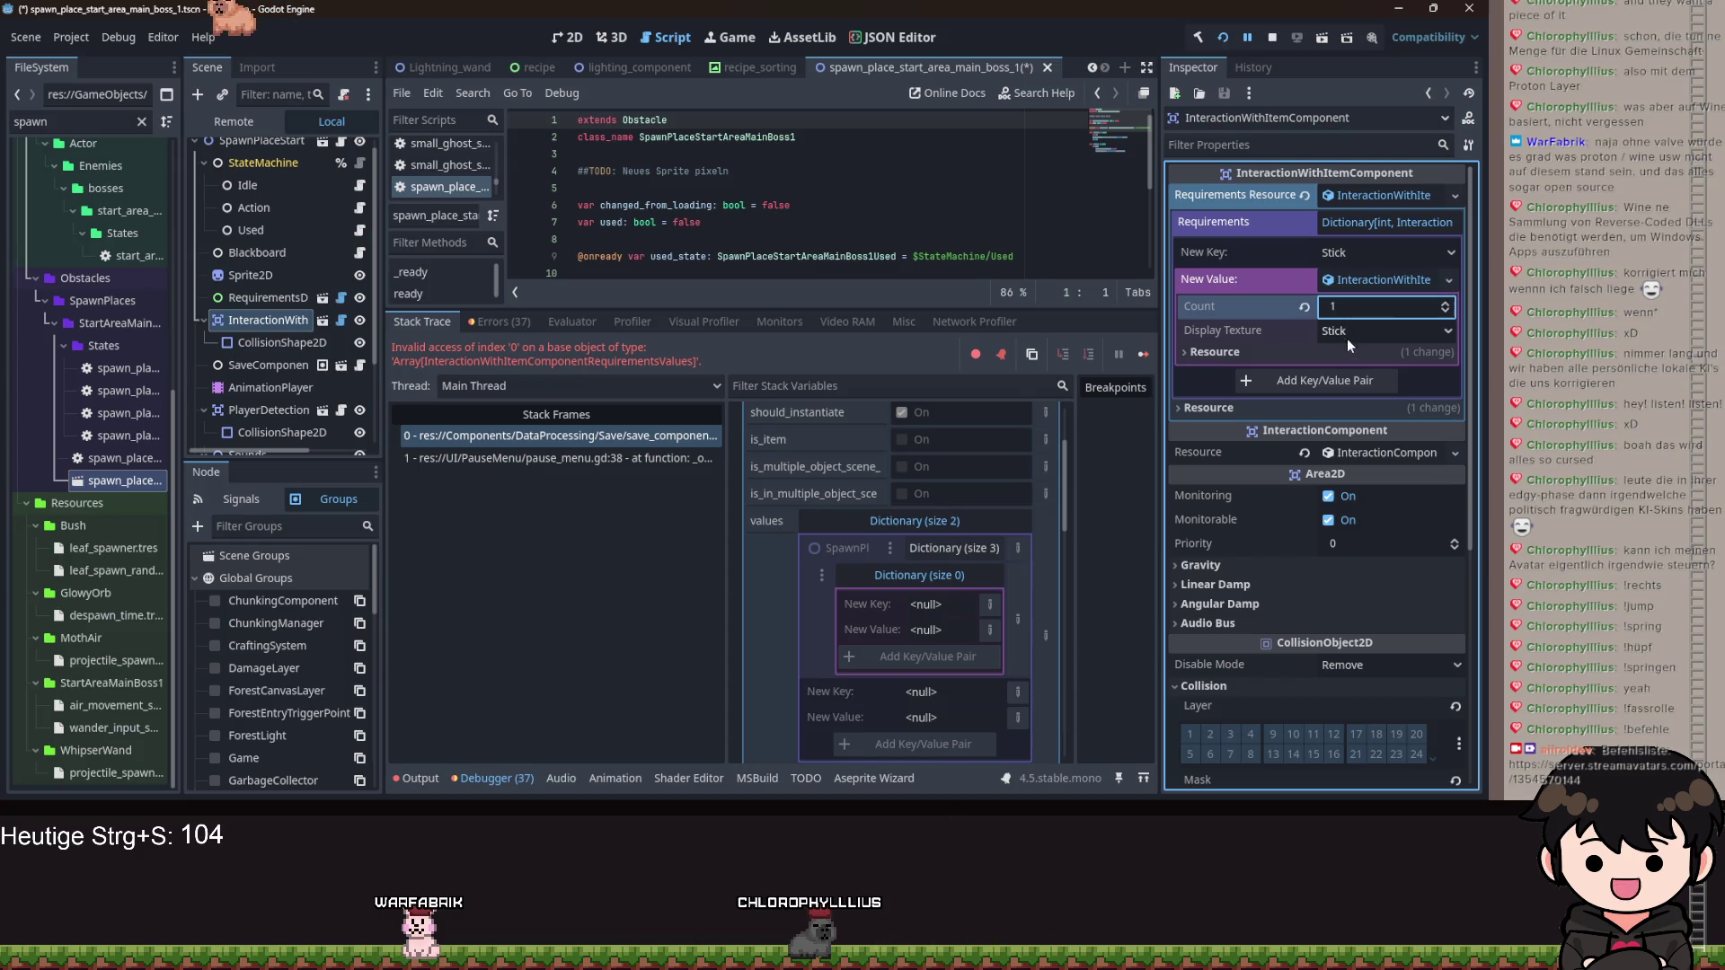
click(1330, 378)
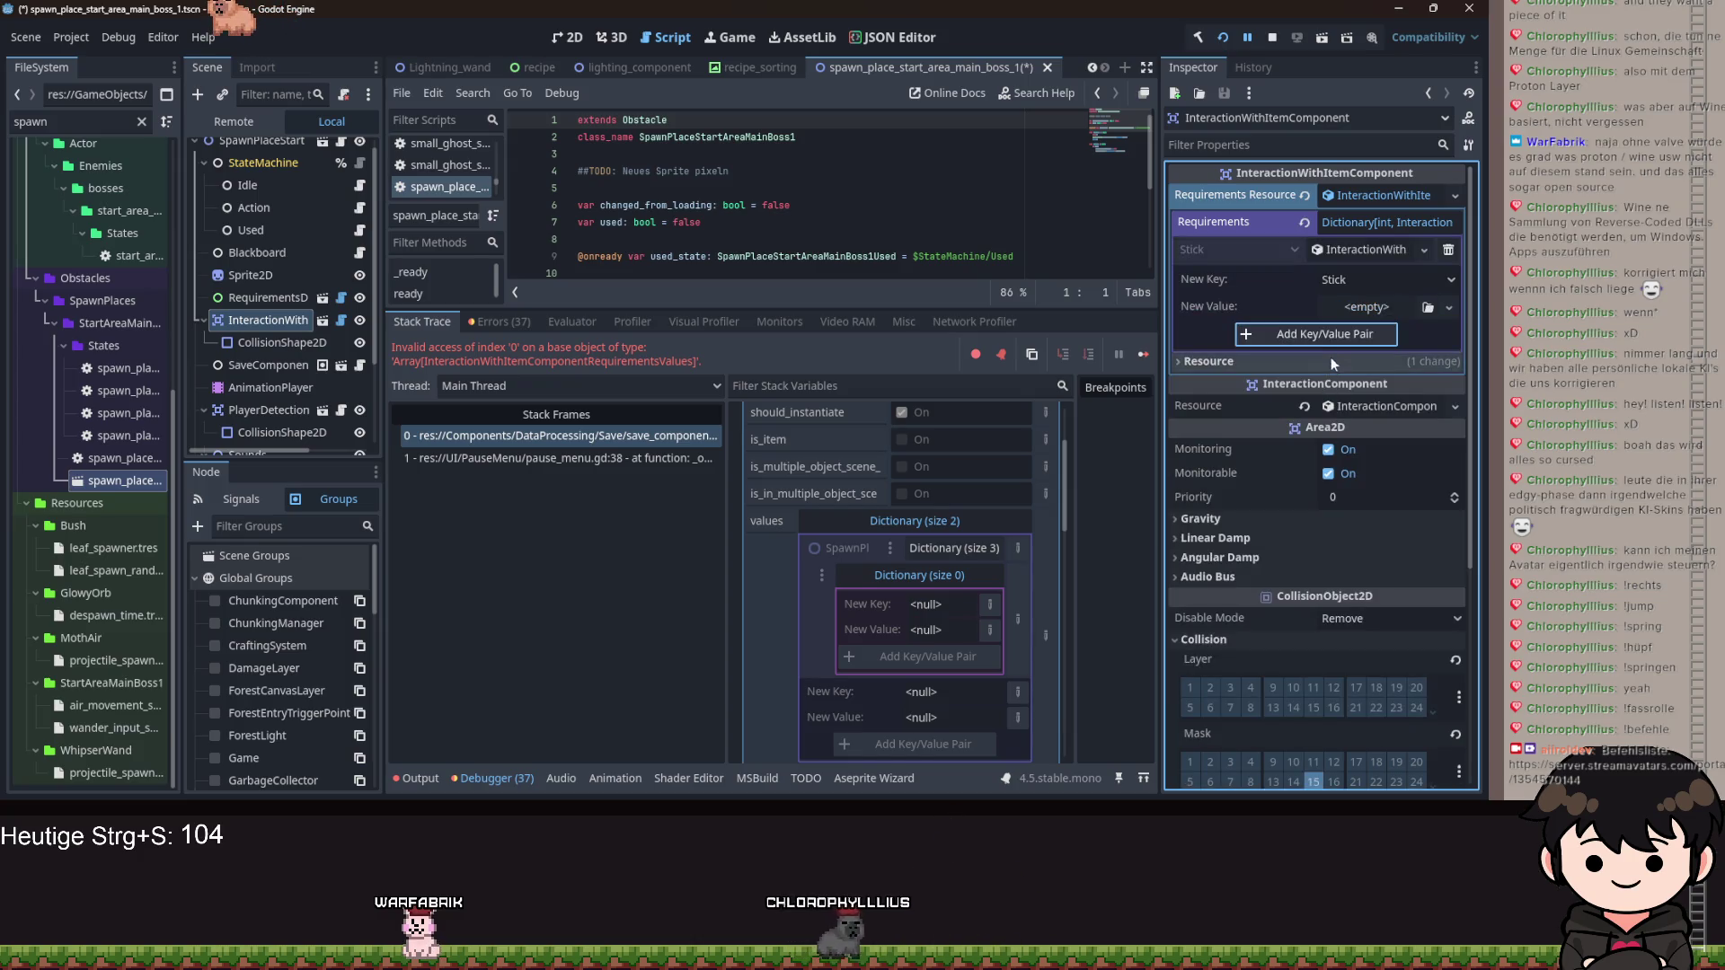
key(ctrl+s)
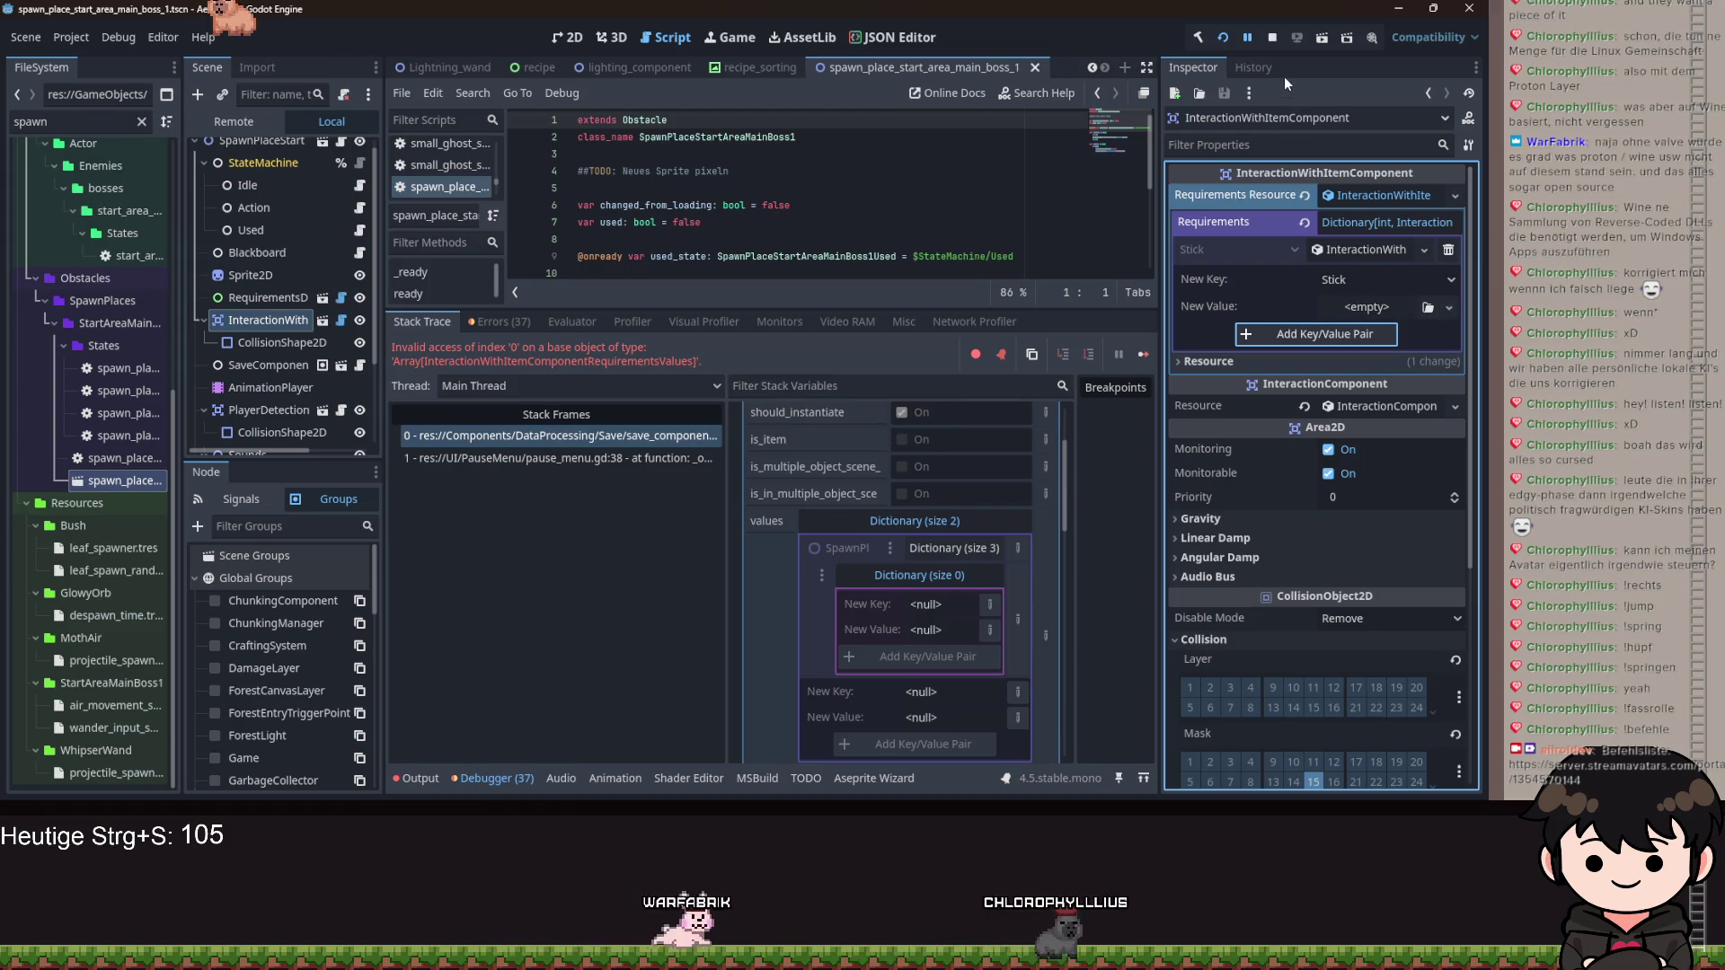
click(1220, 41)
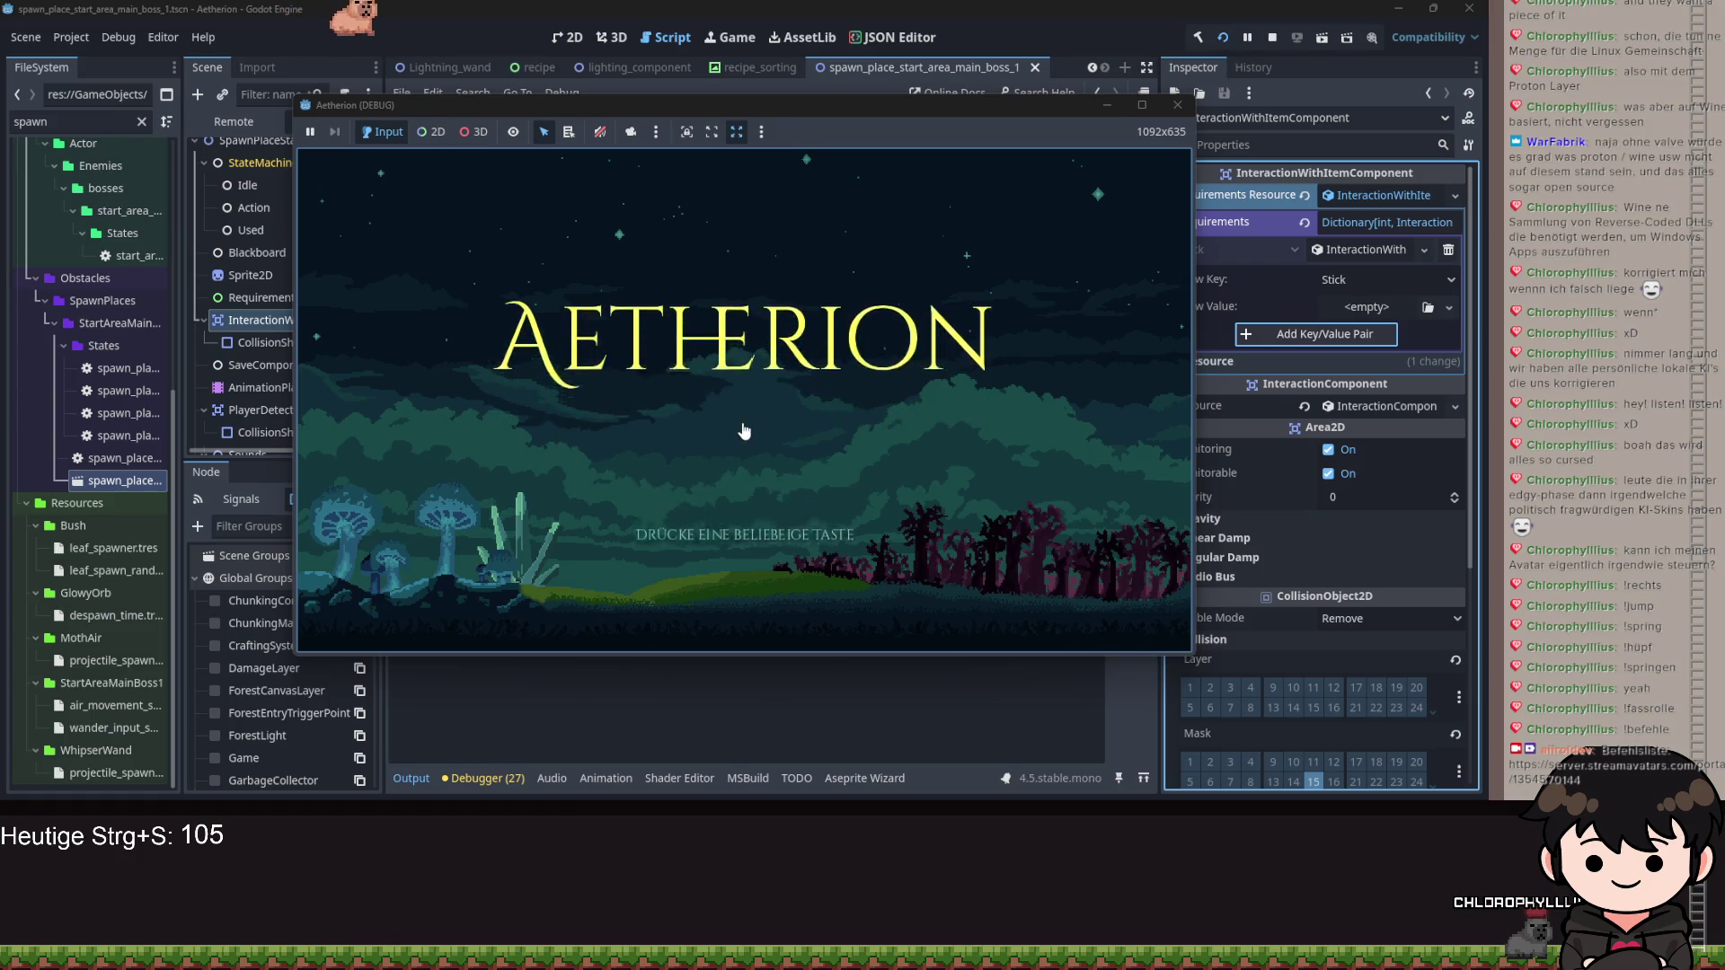
From the Aetherion title menu, load the third Spielstand slot via Spiel Laden.
click(744, 431)
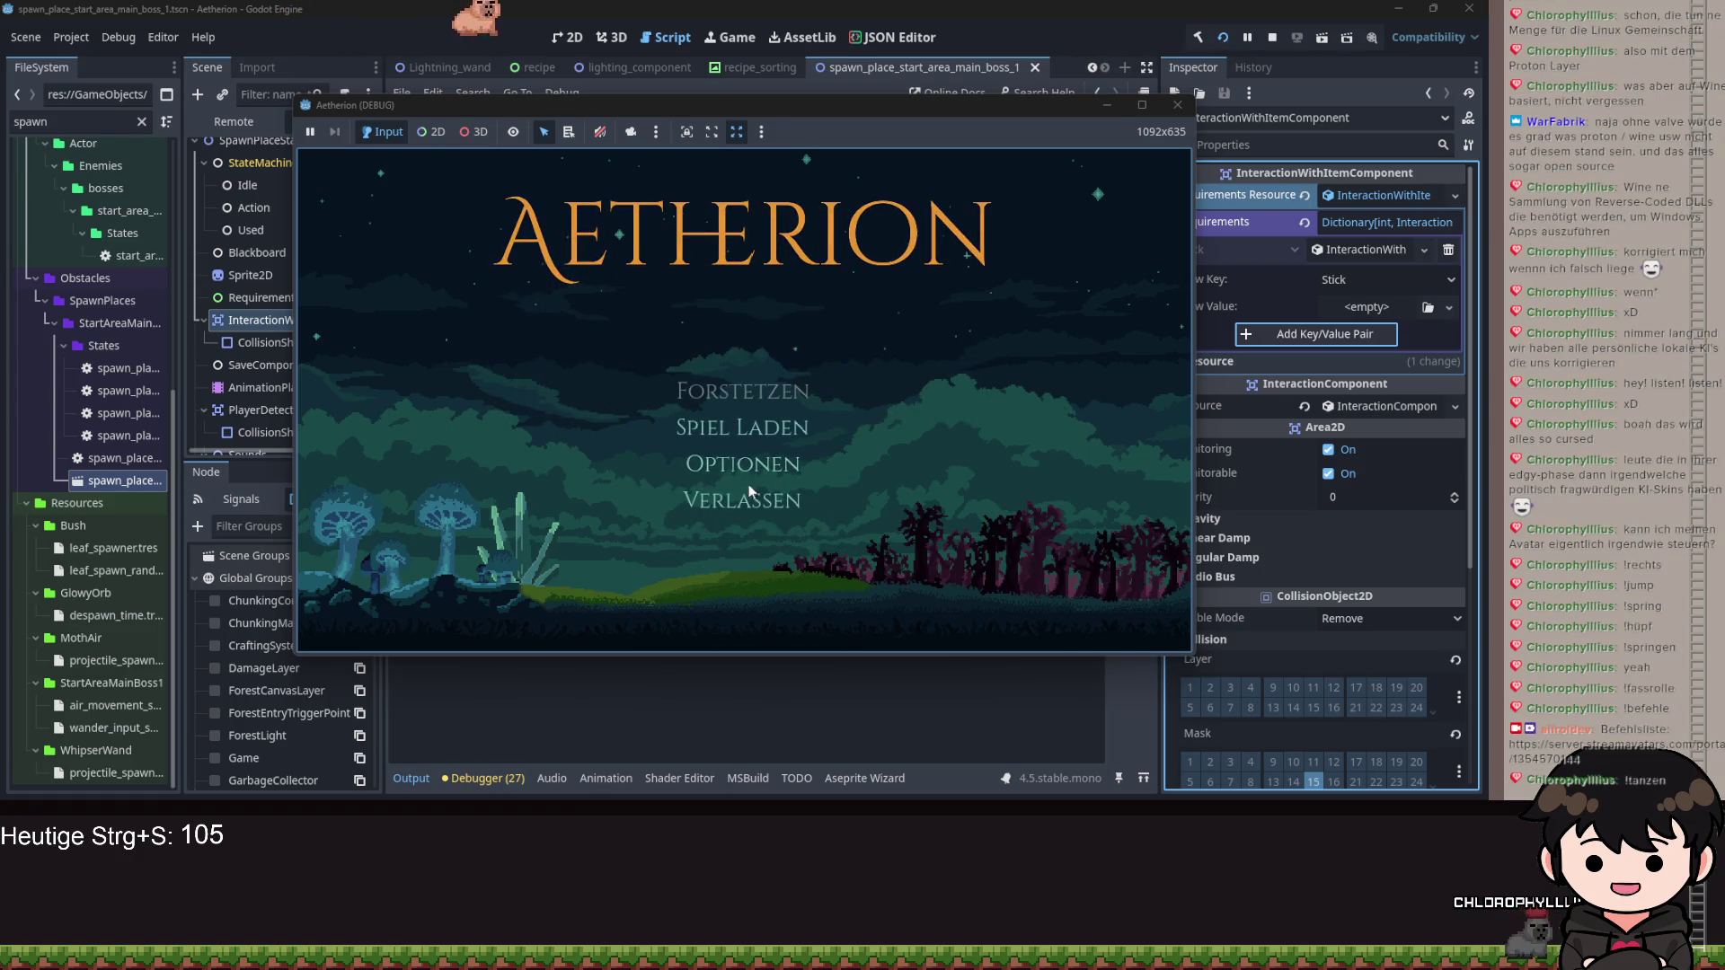
click(699, 442)
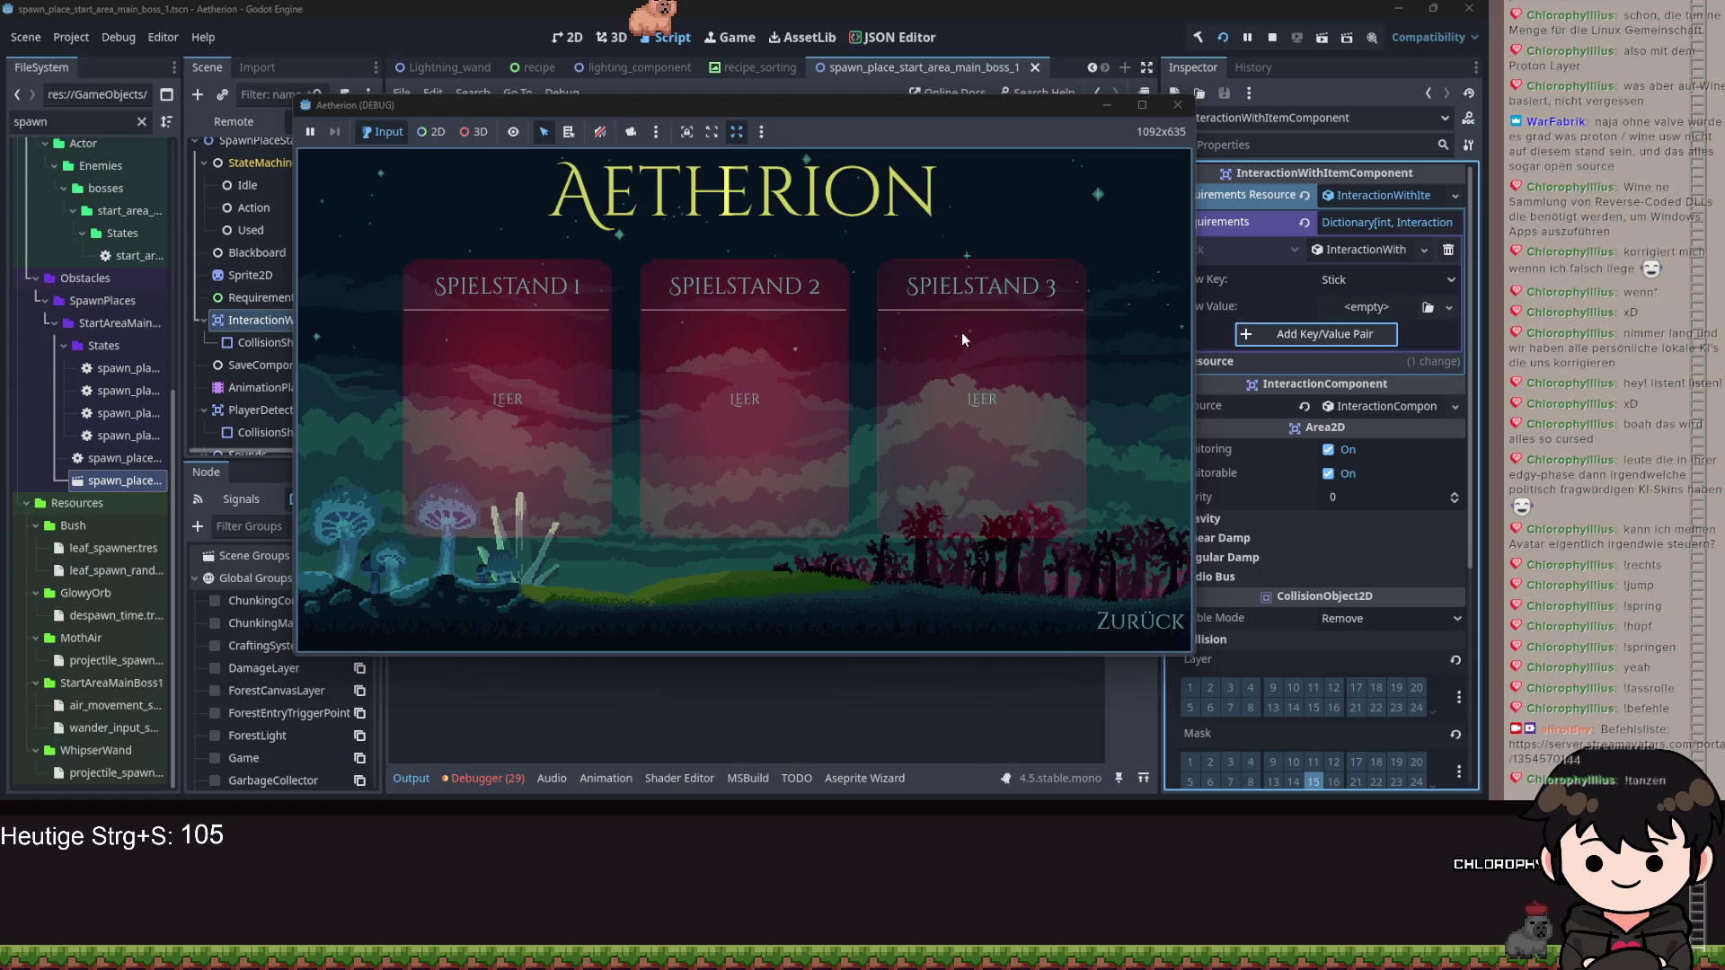
click(953, 350)
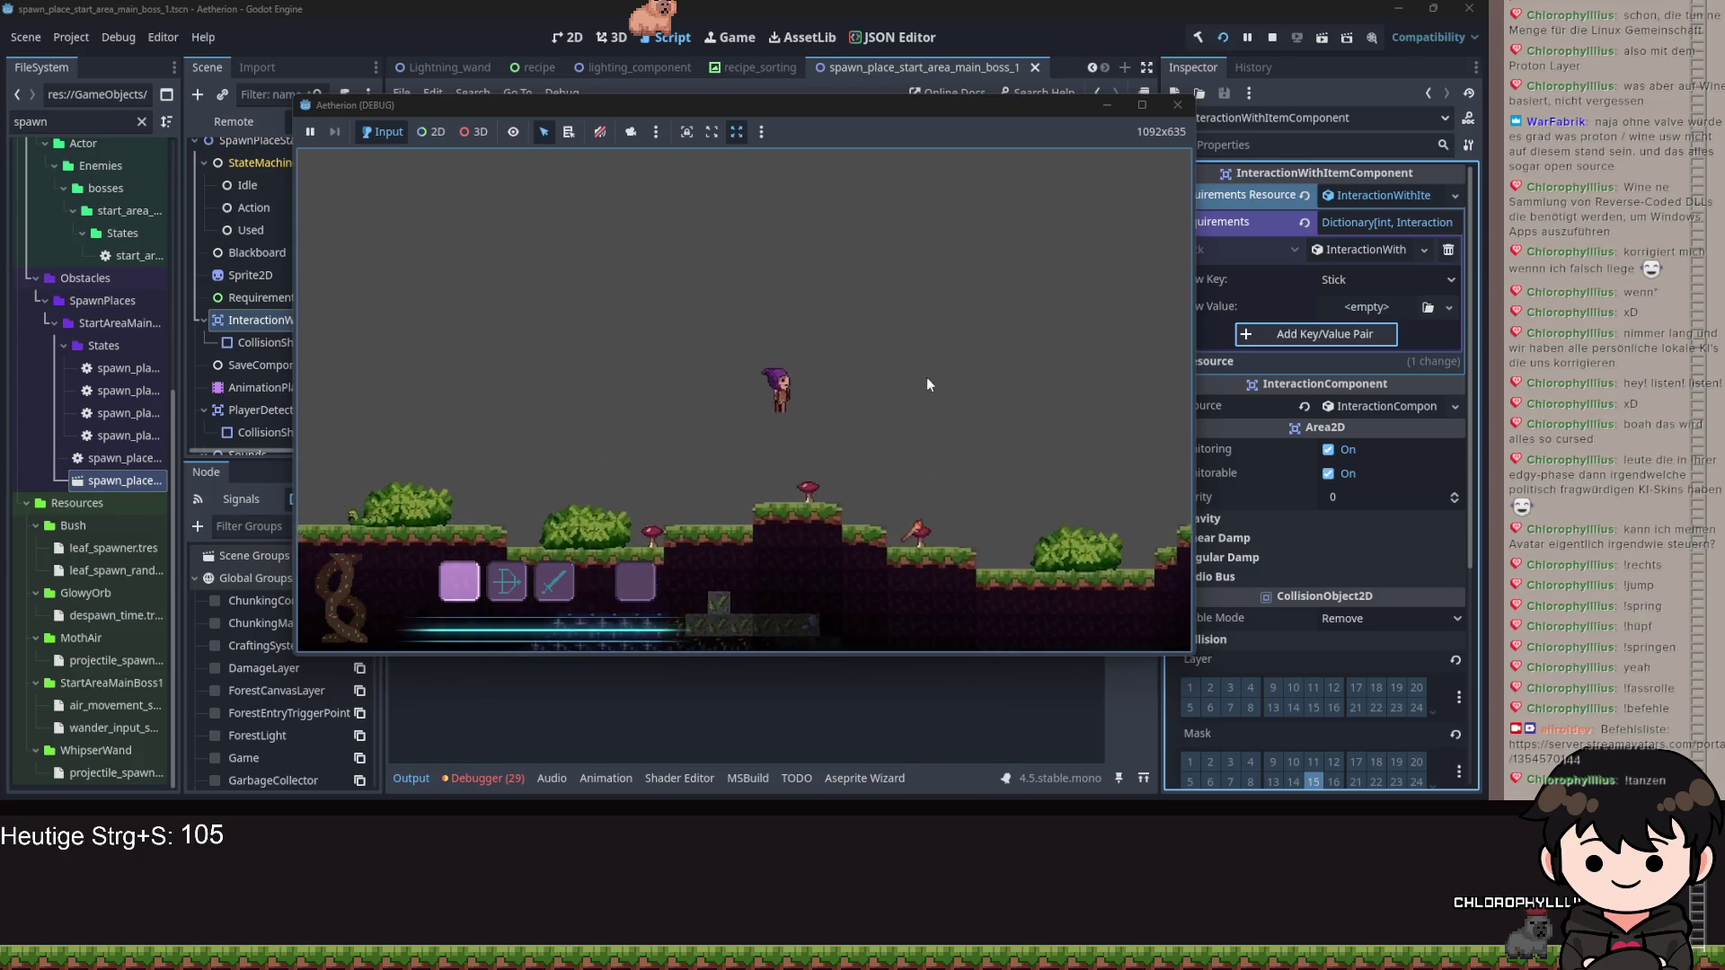
Pause the game, quit to the title screen, and load the first save slot.
key(Escape)
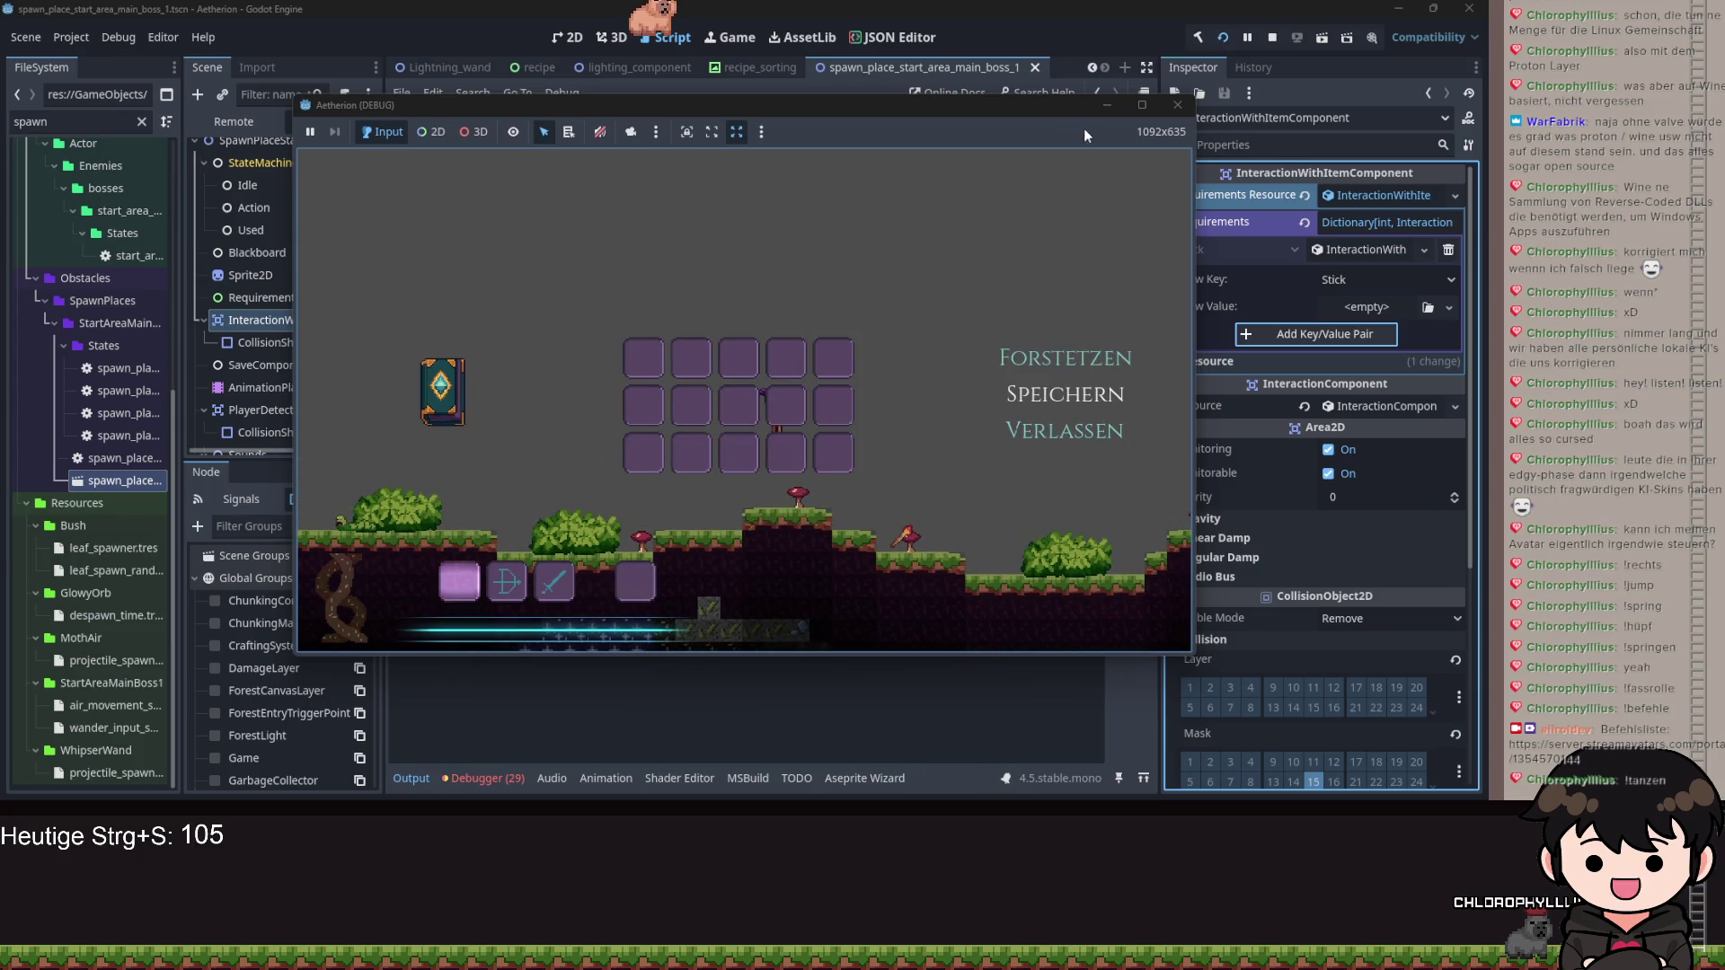
click(1177, 104)
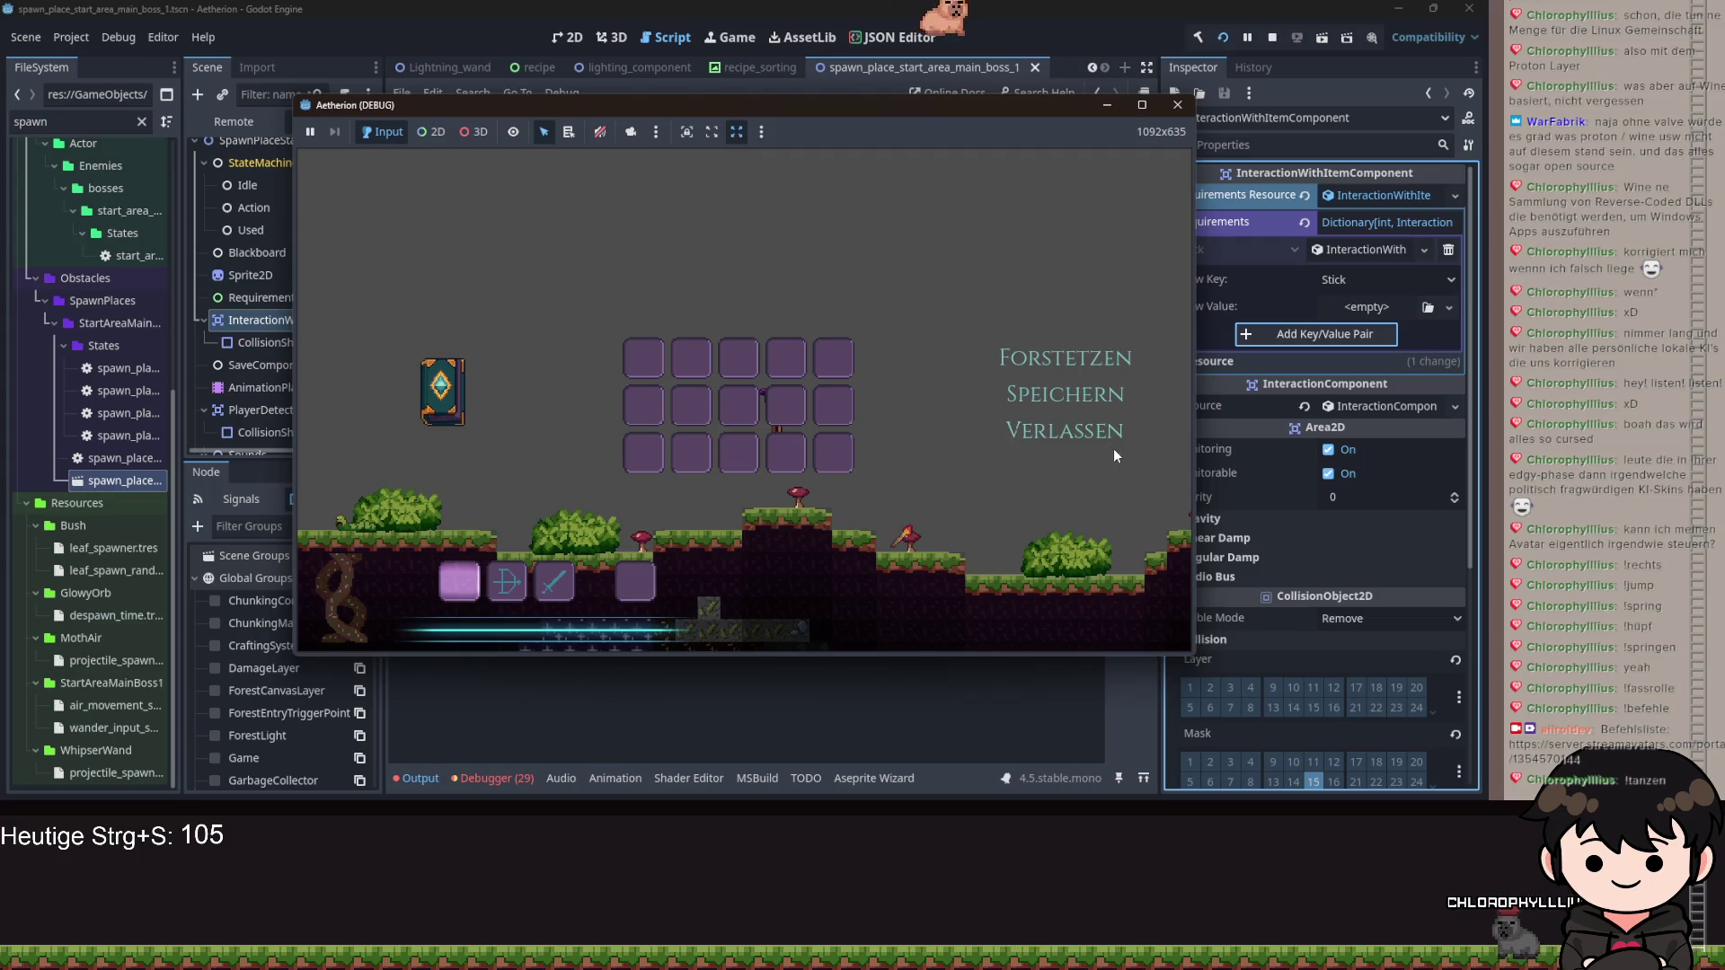
click(1070, 435)
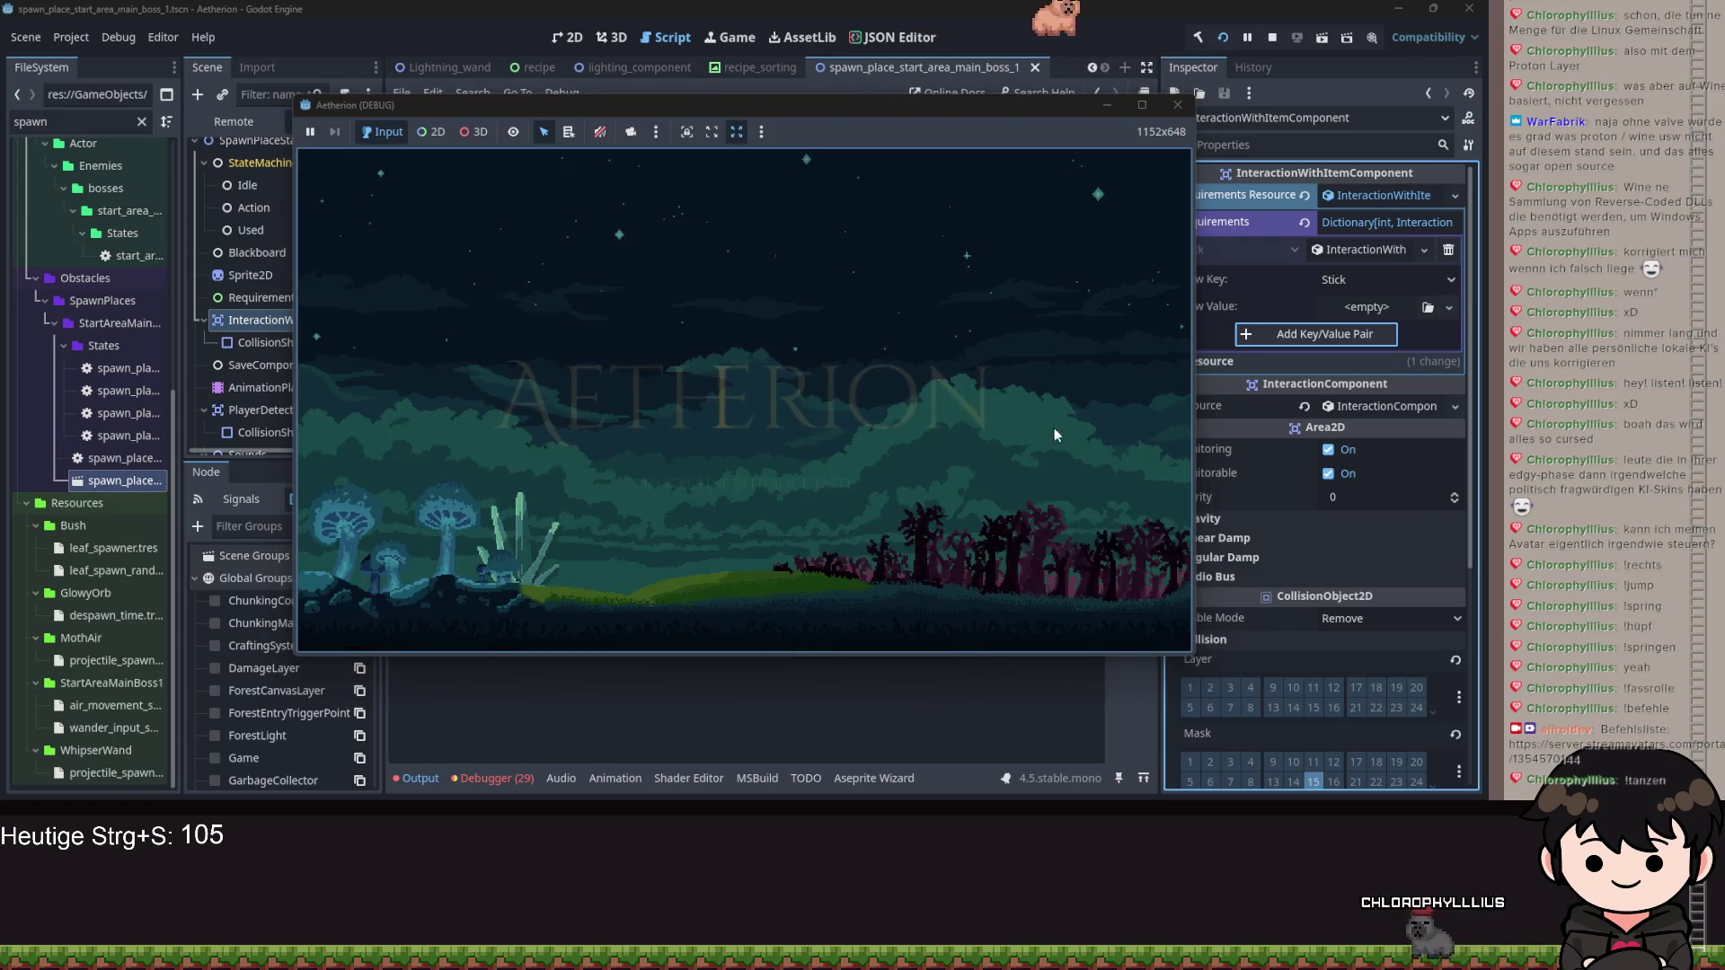
click(773, 482)
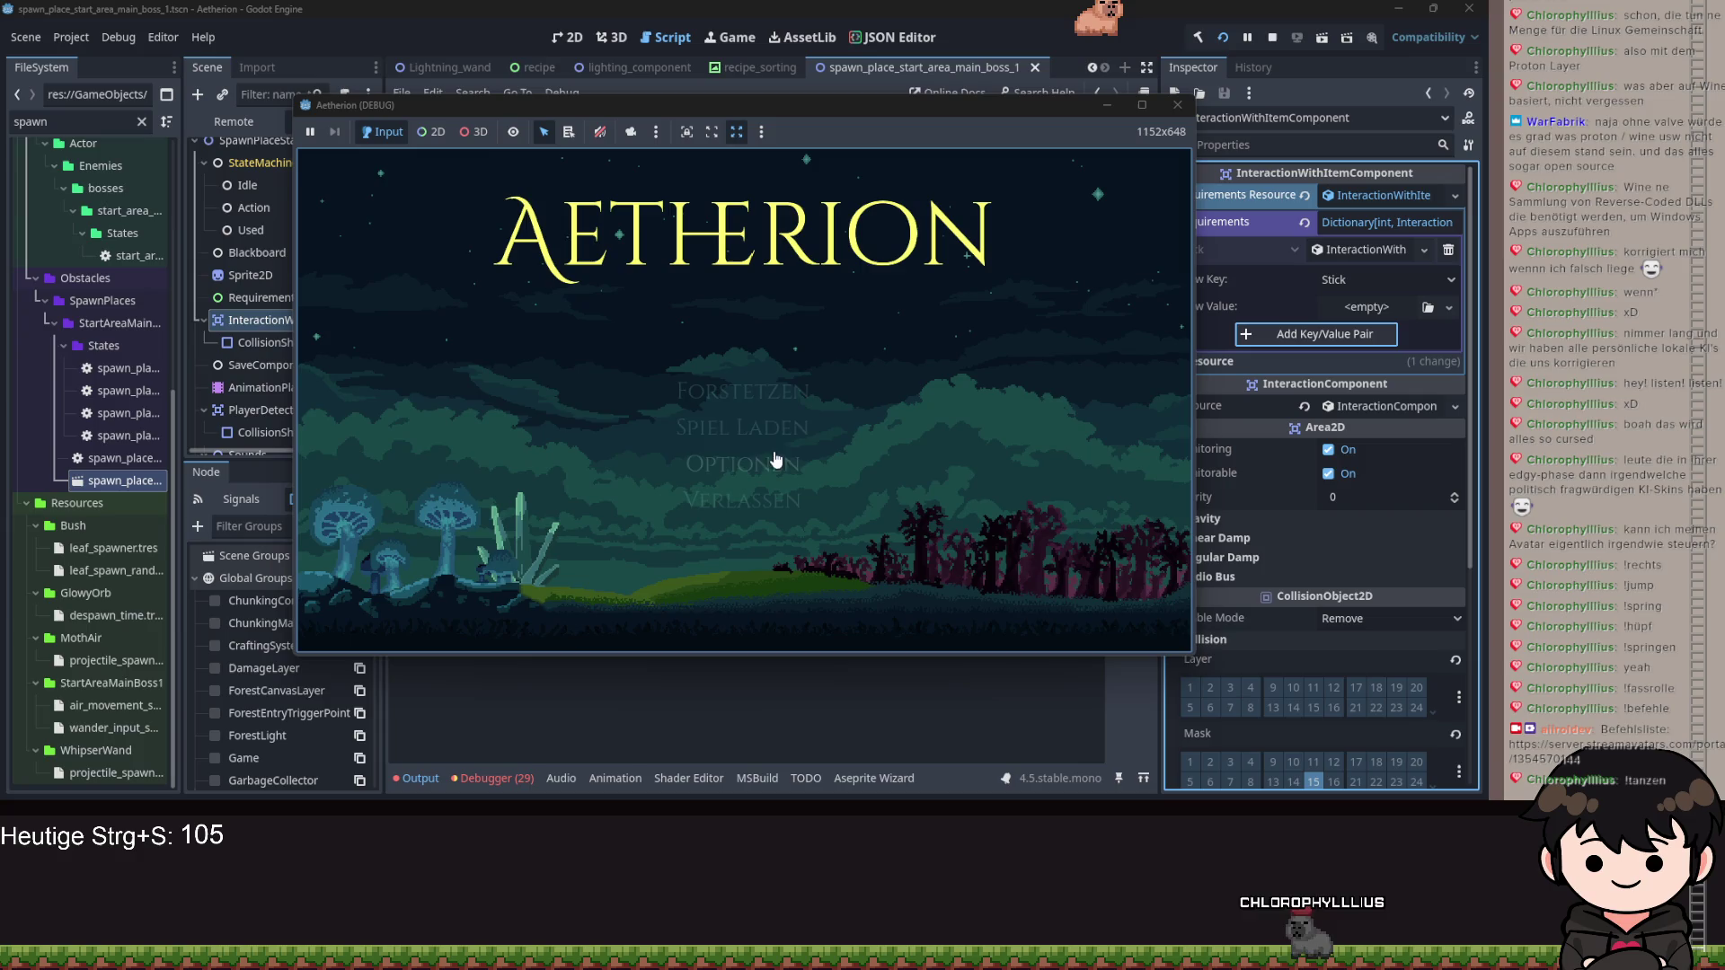
click(753, 466)
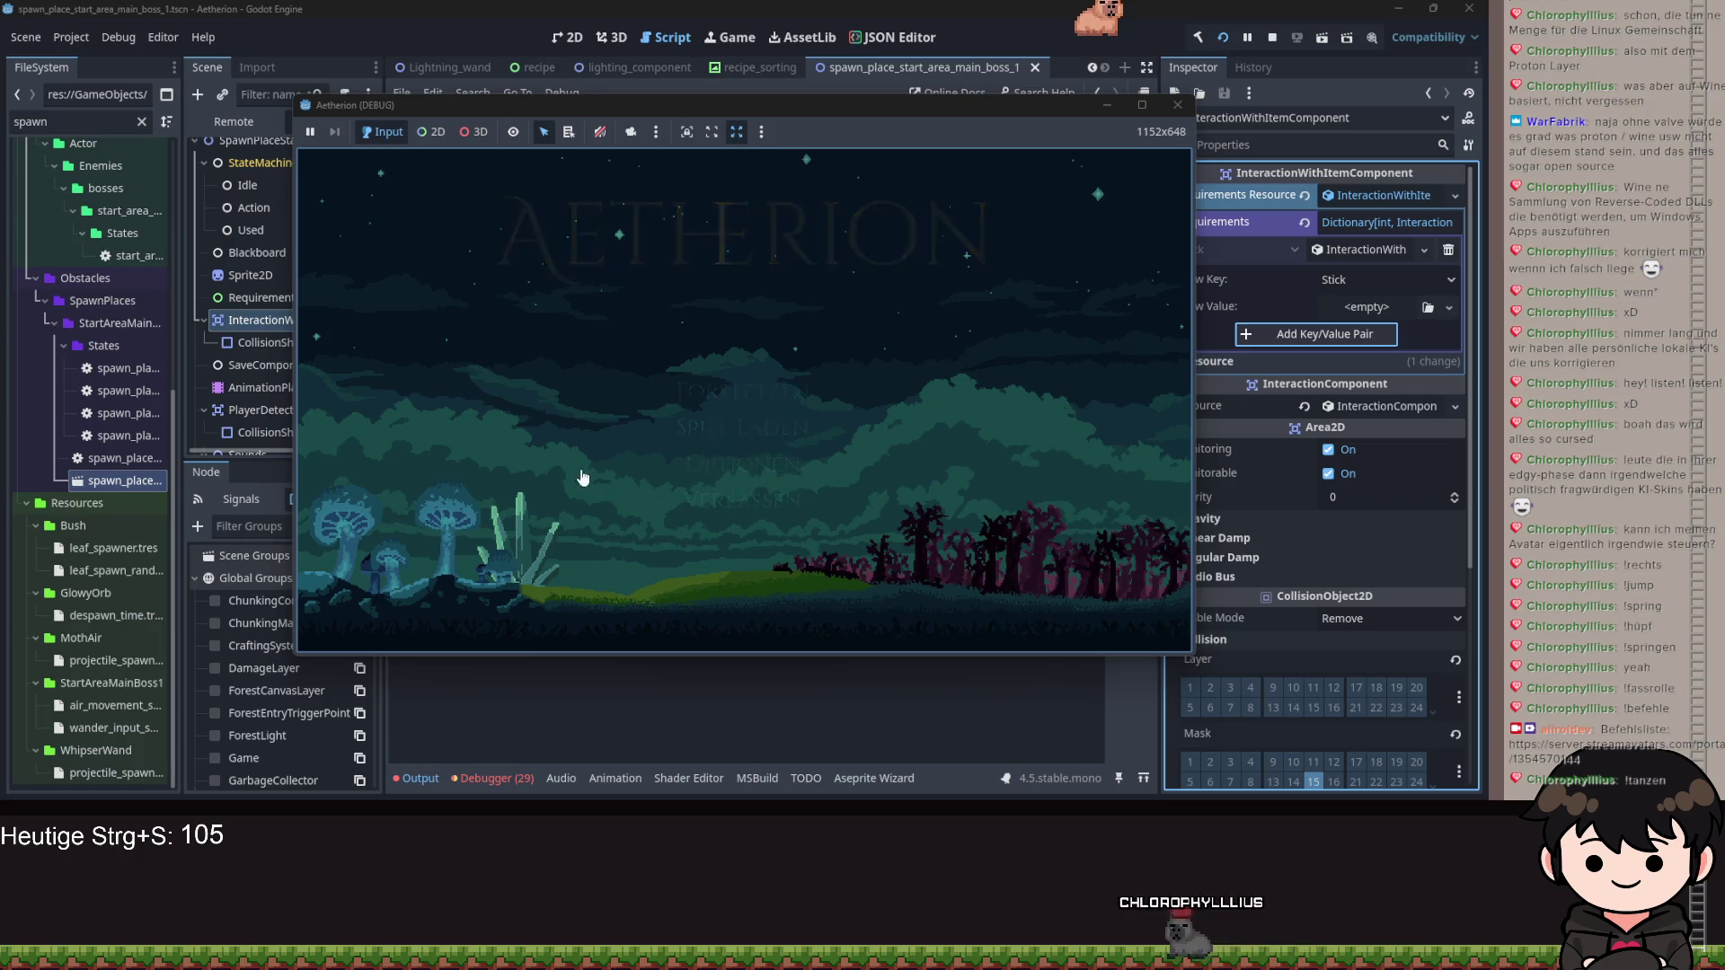
click(580, 427)
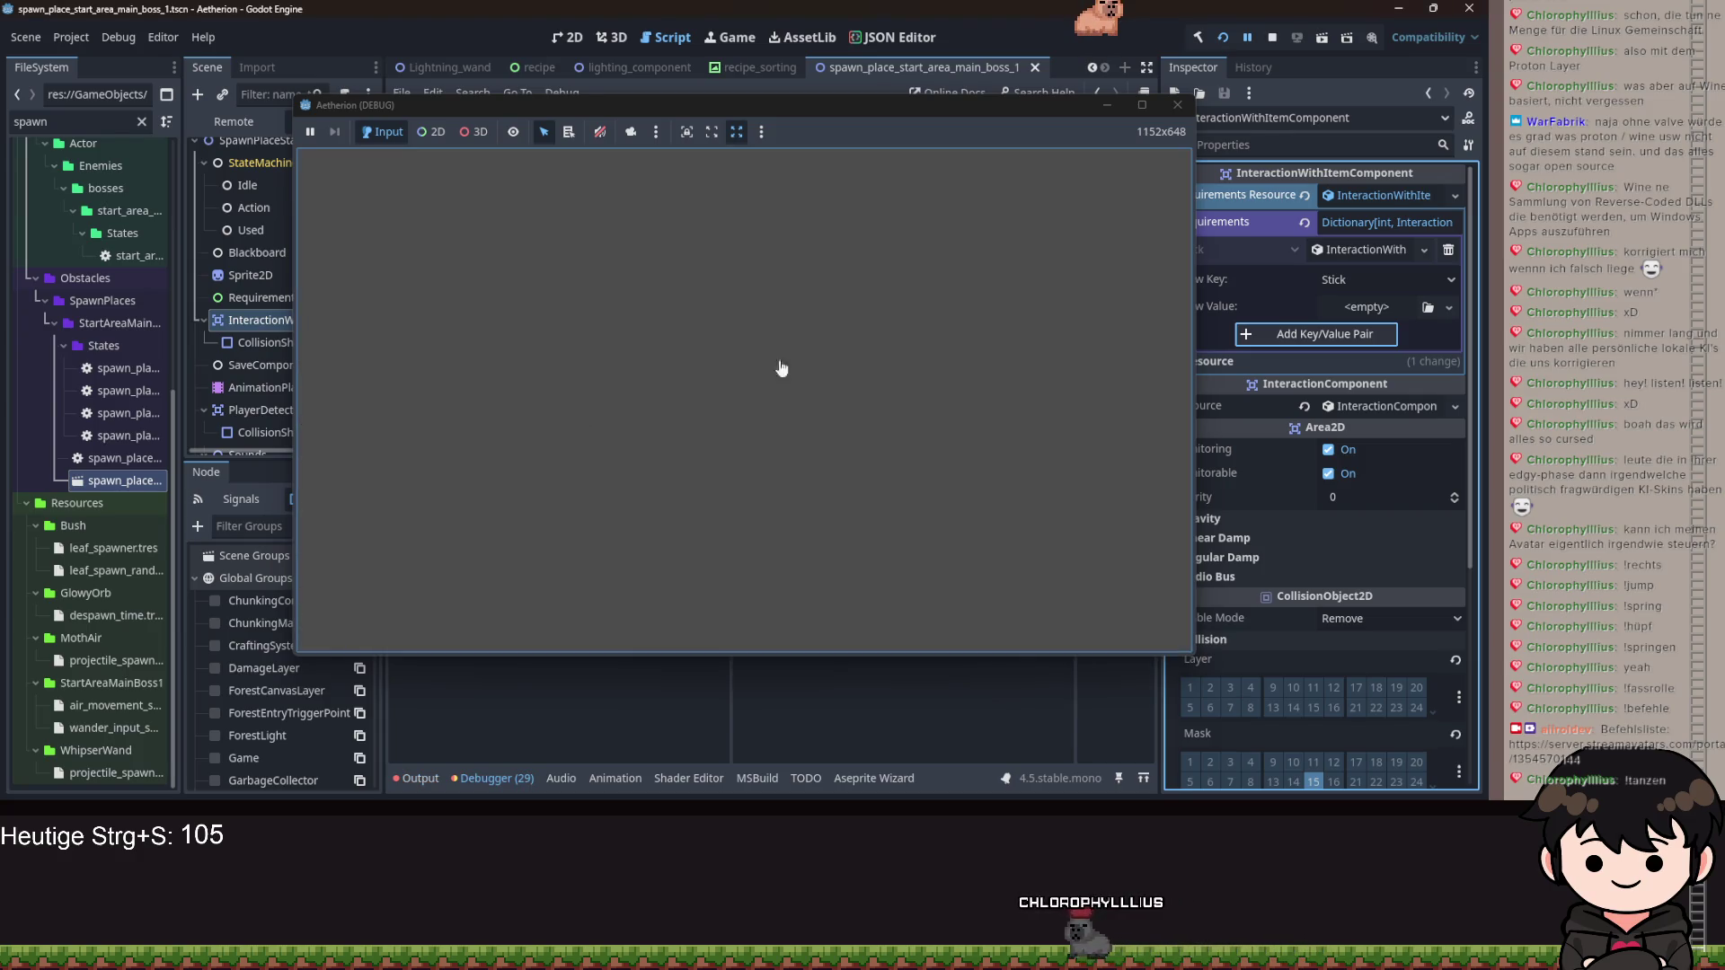
Close the halted game window and collapse the Debugger panel so tile_placement_component.gd fills the height.
click(1105, 113)
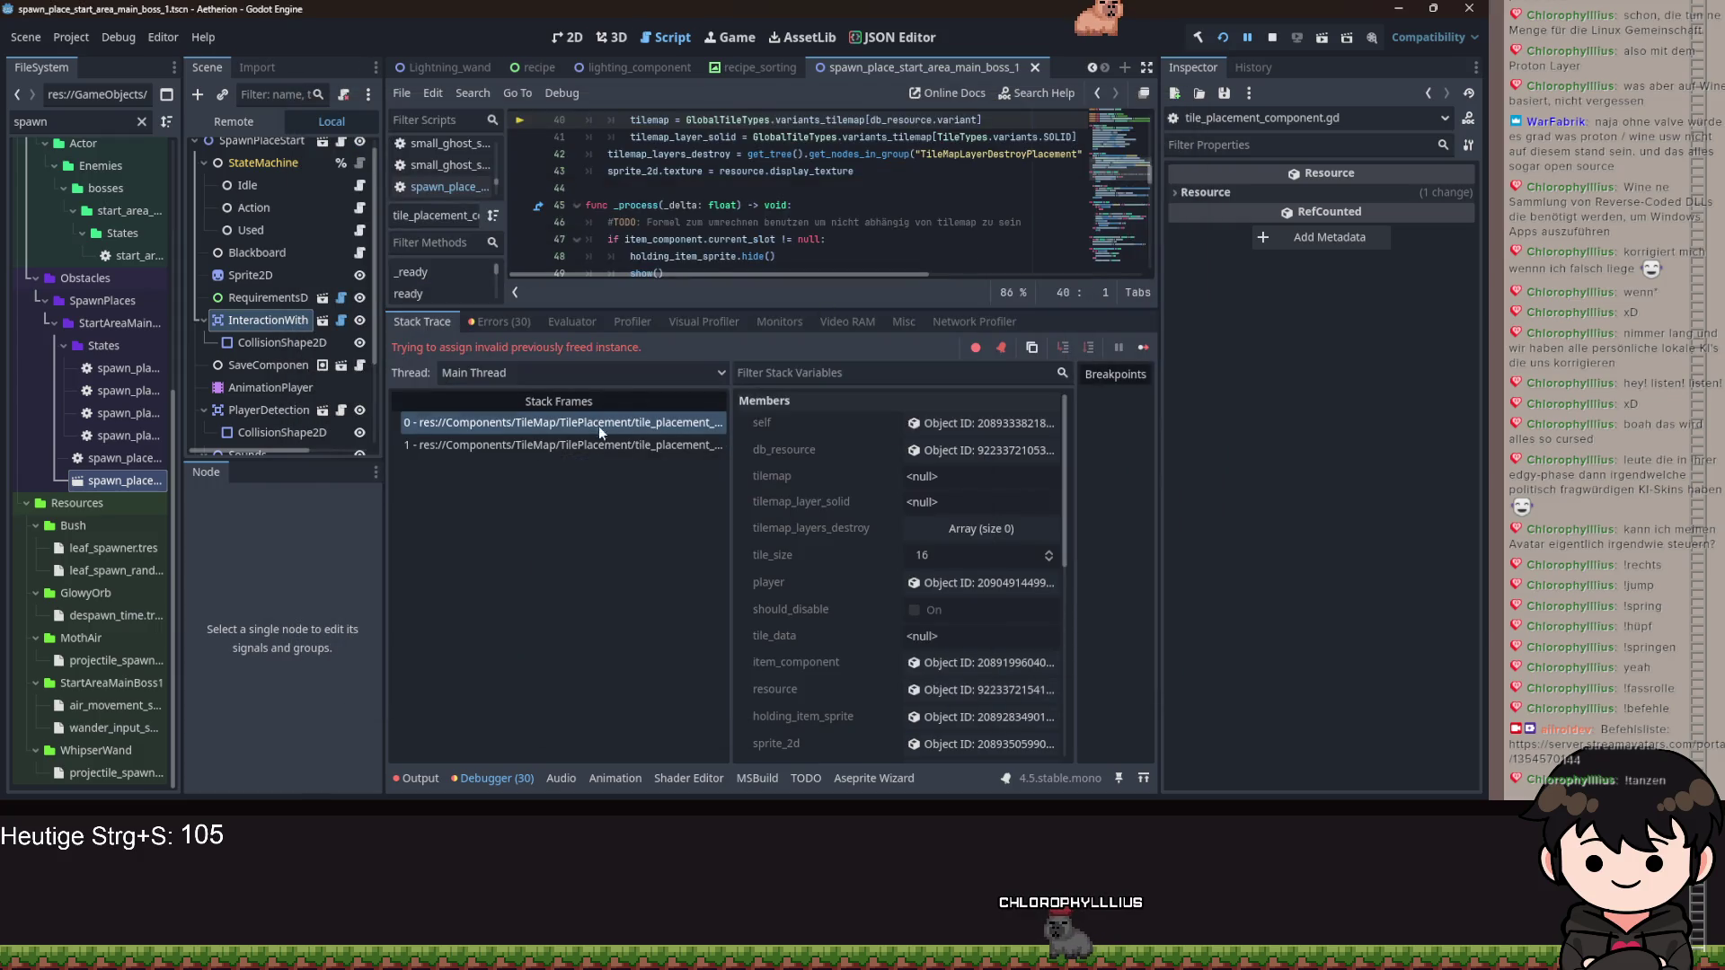
click(473, 782)
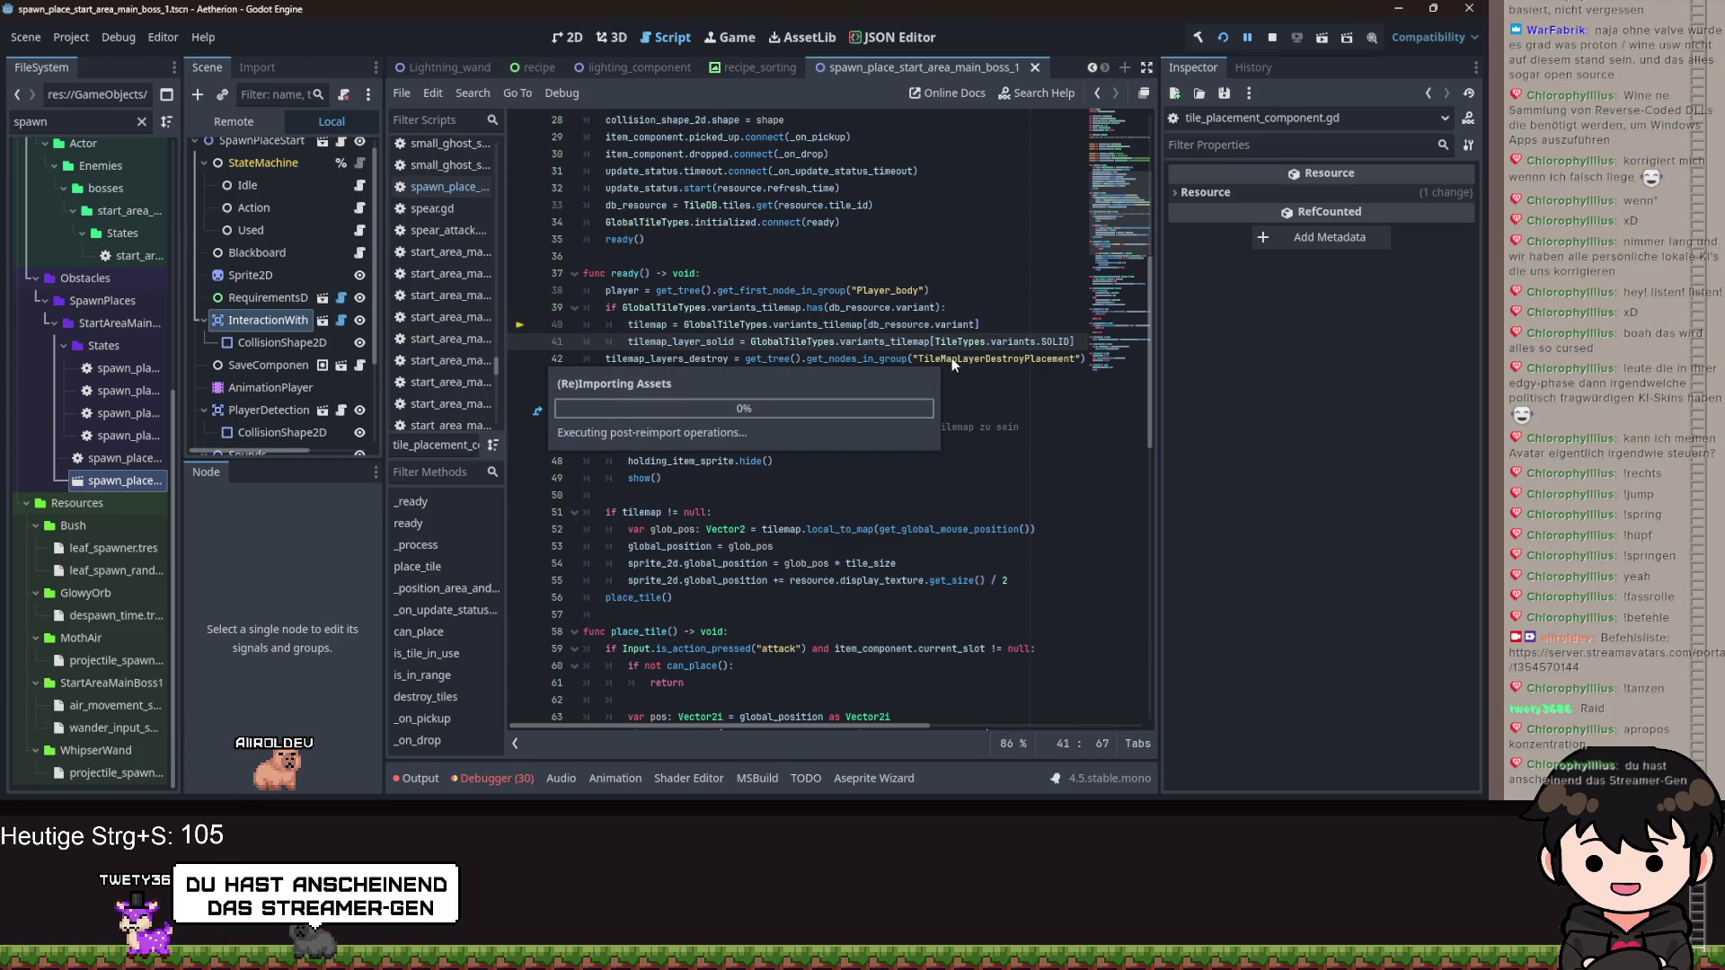
click(935, 342)
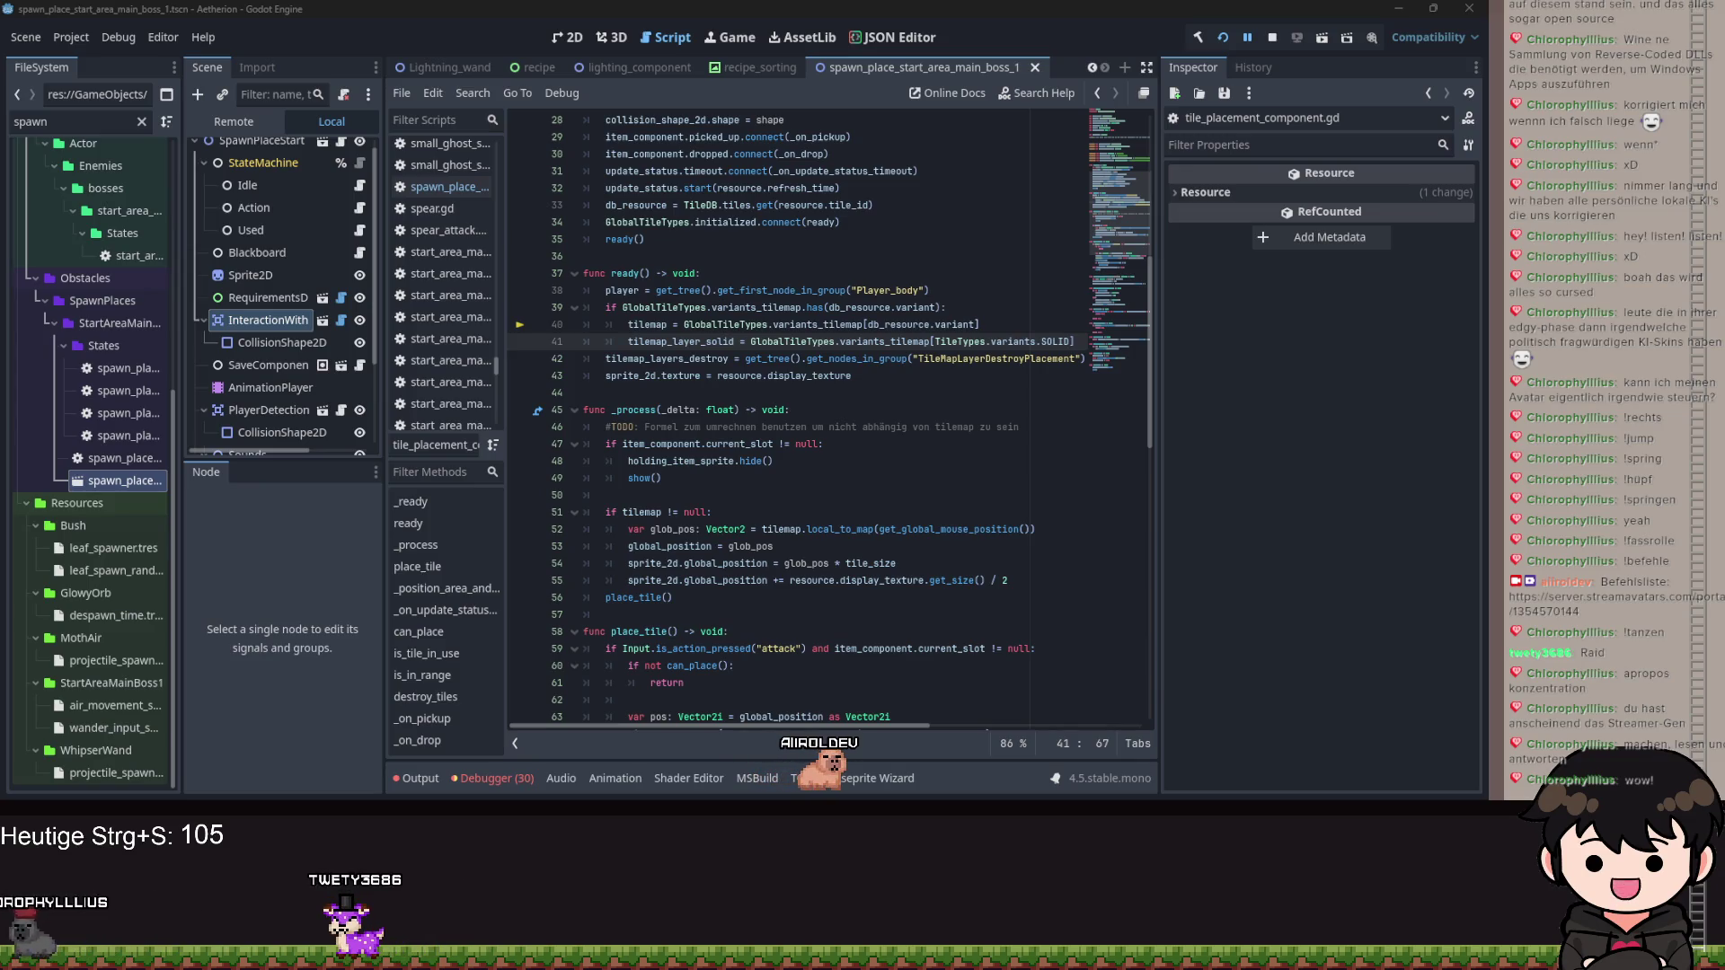
click(938, 614)
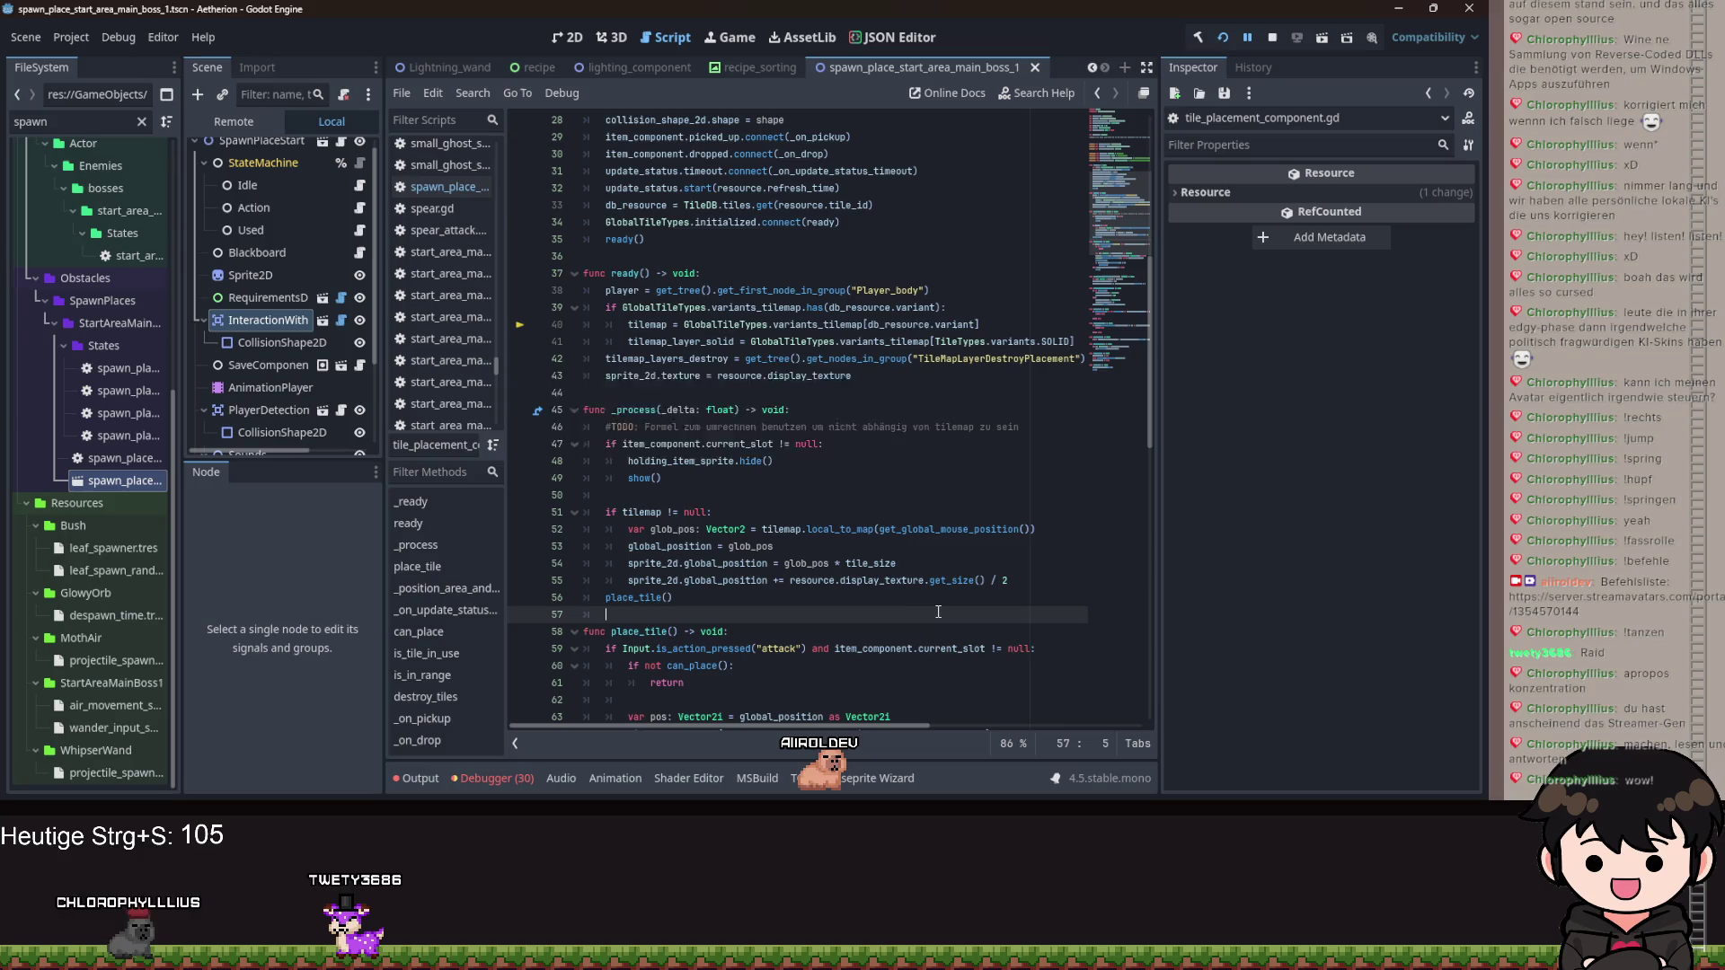